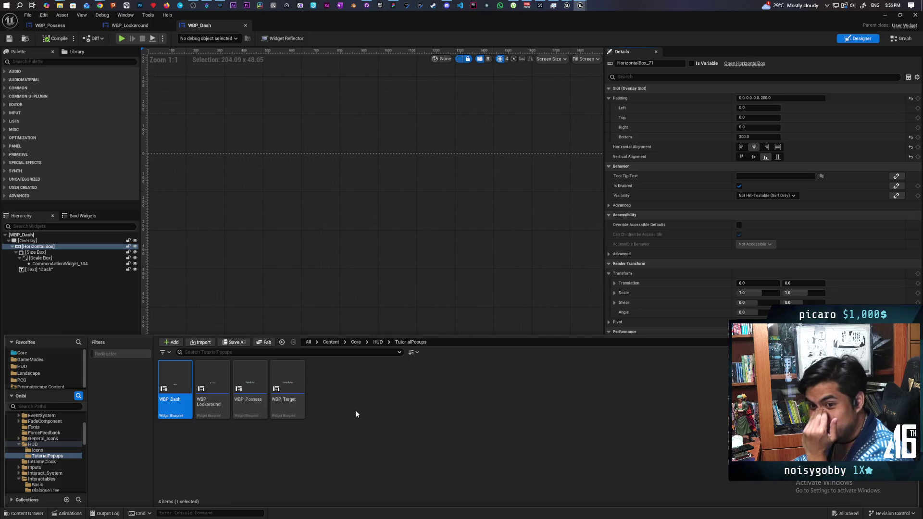
Step: Close the Content Drawer to show the full WBP_Dash canvas, then switch to WBP_Possess
left_click(357, 411)
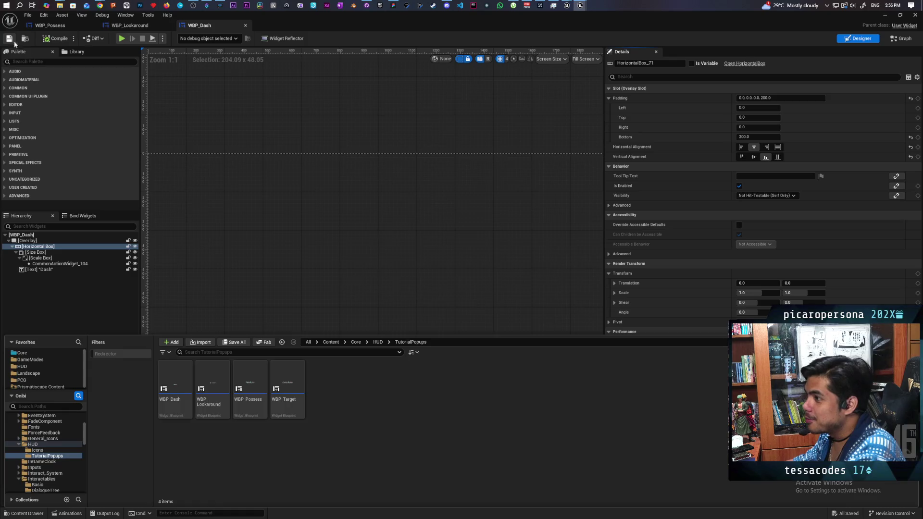
left_click(336, 214)
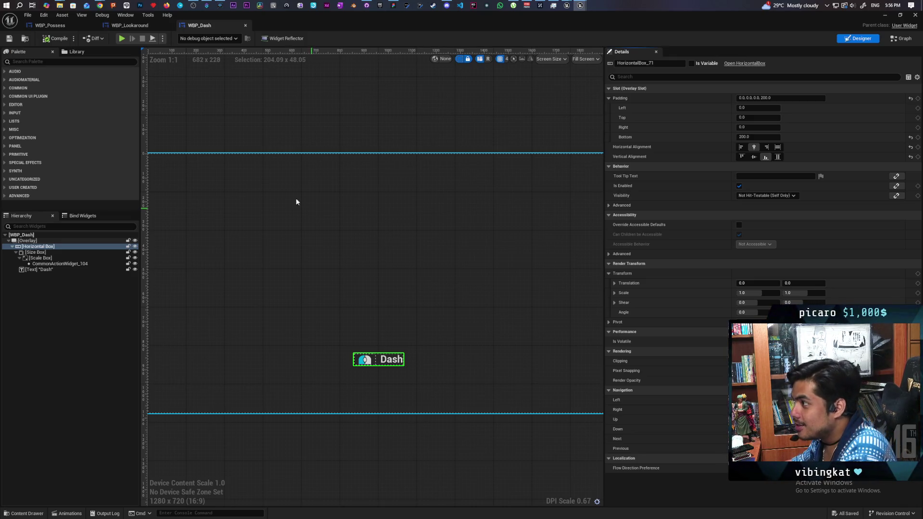
key("ctrl+shift+Tab")
key("ctrl+shift+Tab")
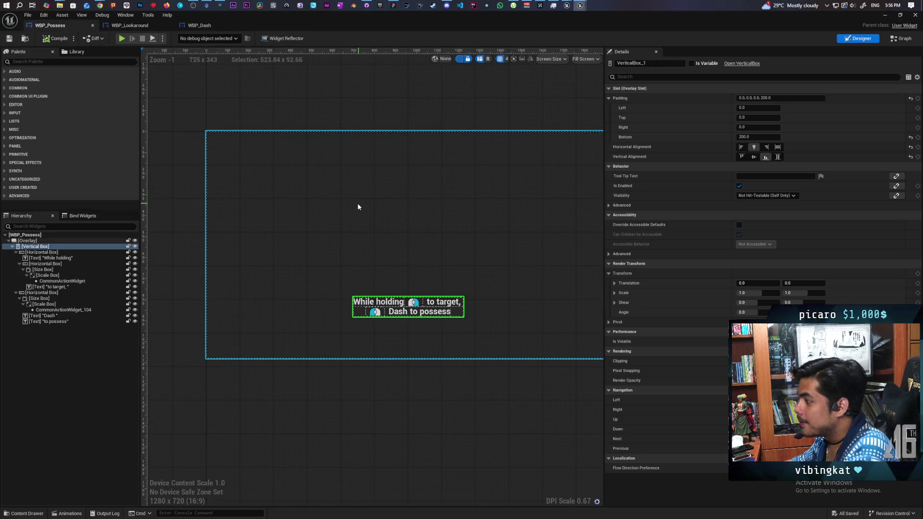
Step: Select and delete the 'While holding … to target' row in WBP_Possess's hierarchy
left_click(399, 307)
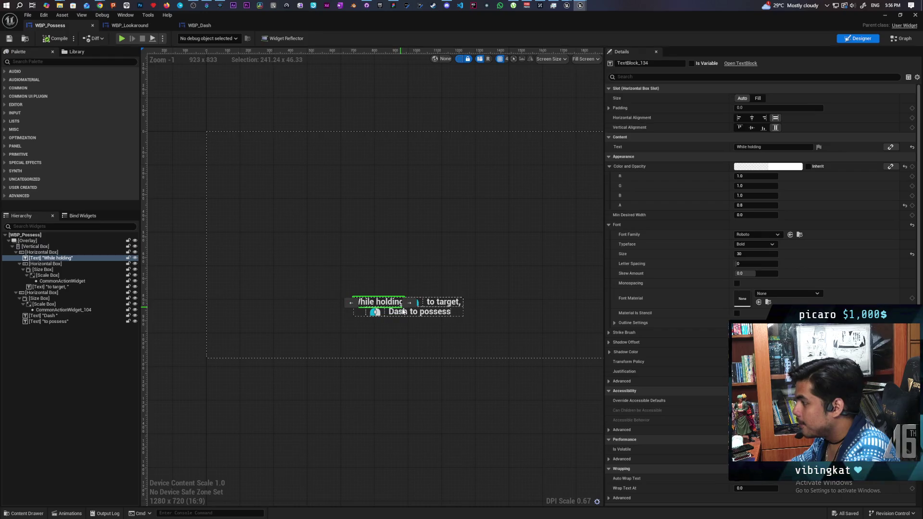
left_click(59, 265)
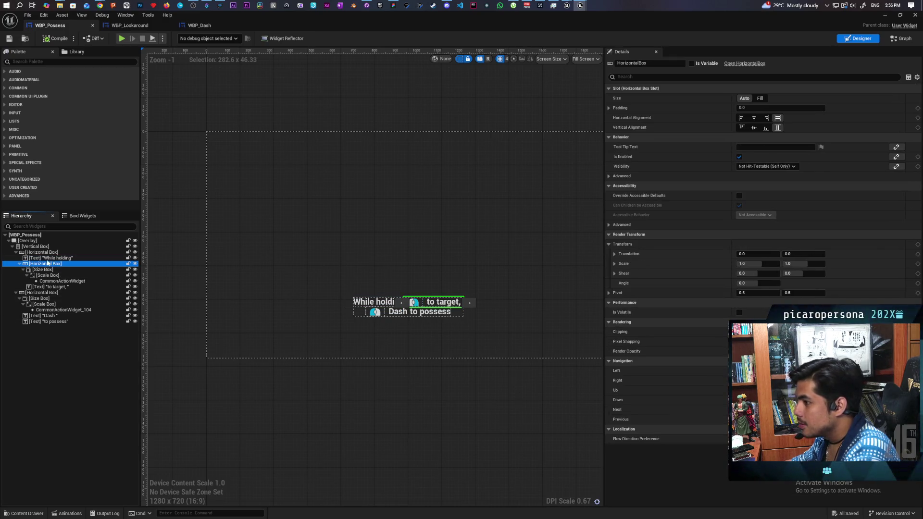
left_click(42, 253)
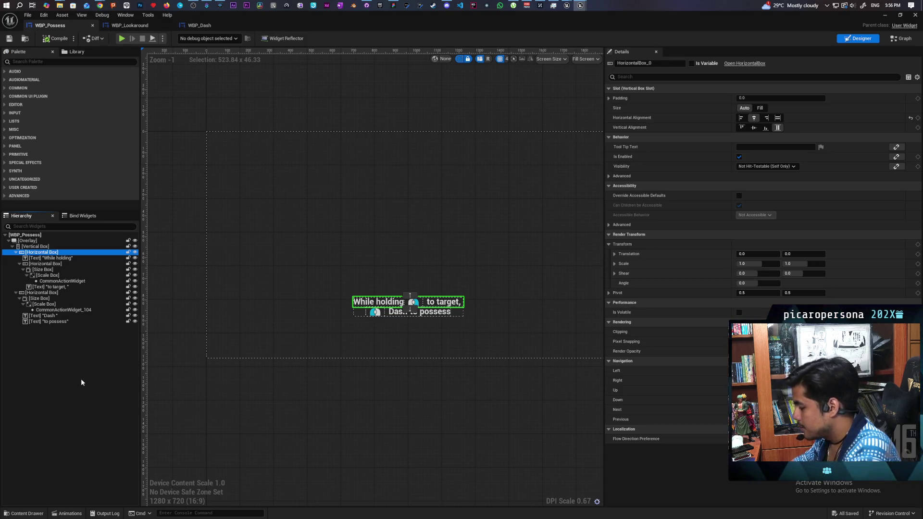
key("Delete")
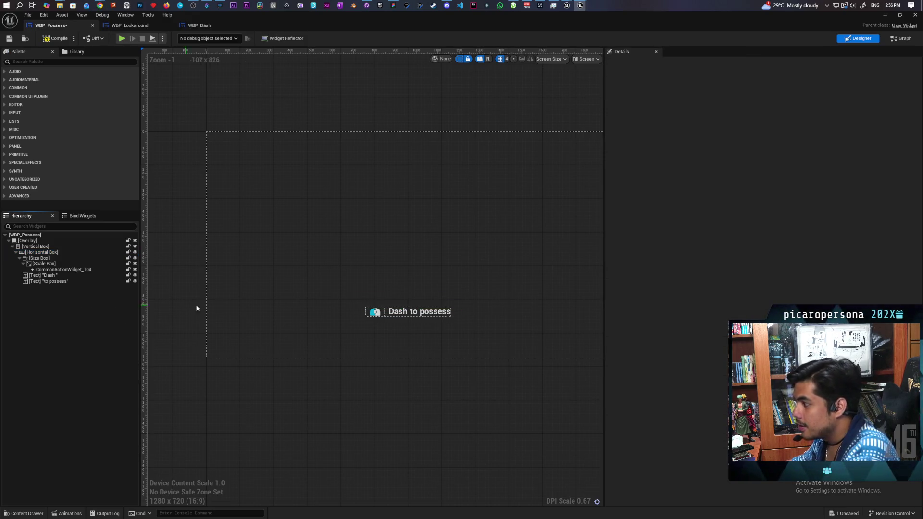
Step: Inspect the prompt's vertical box, size box, action icon and Dash text in the hierarchy
left_click(31, 247)
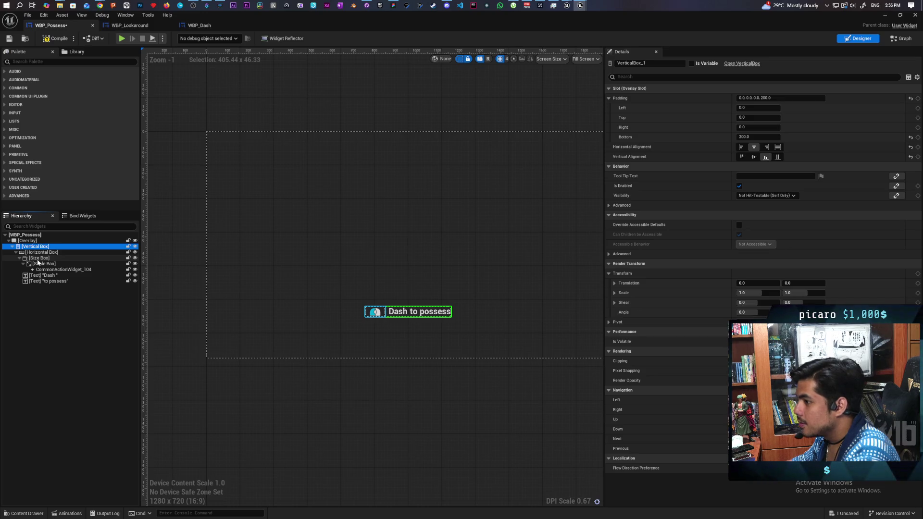
left_click(37, 260)
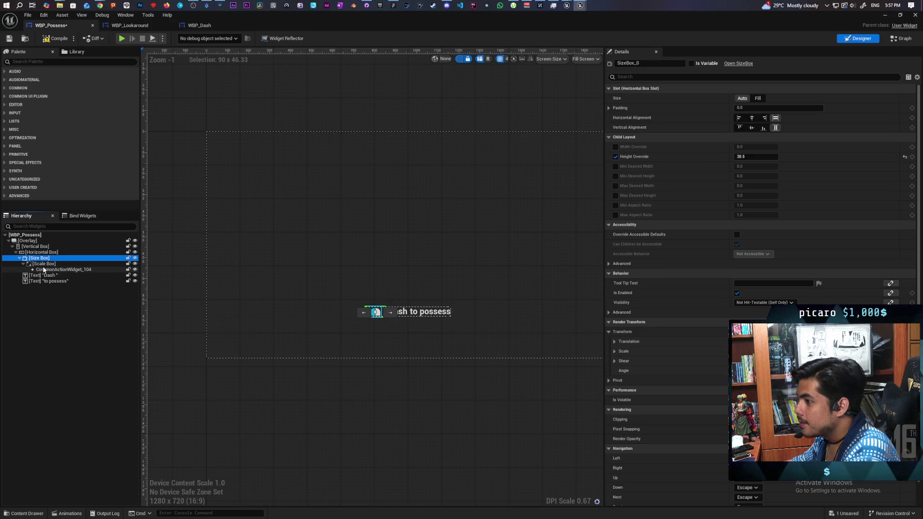
left_click(43, 270)
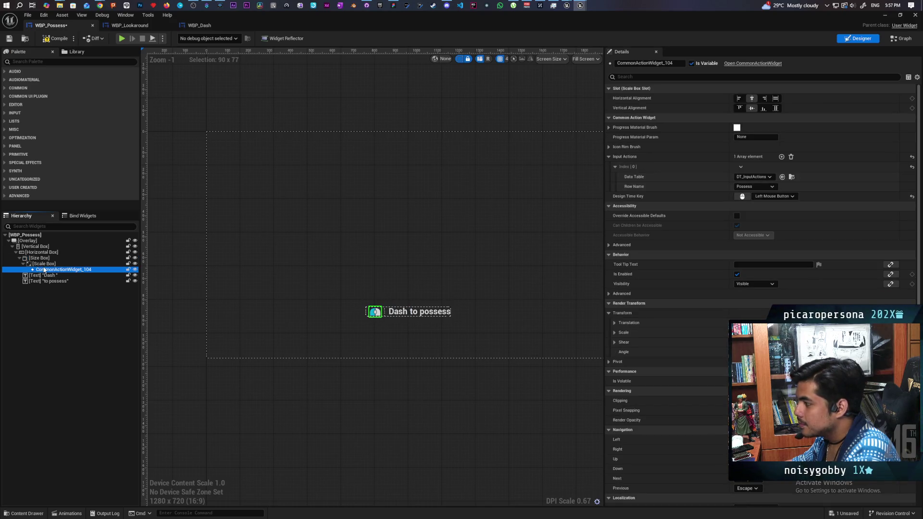
left_click(52, 276)
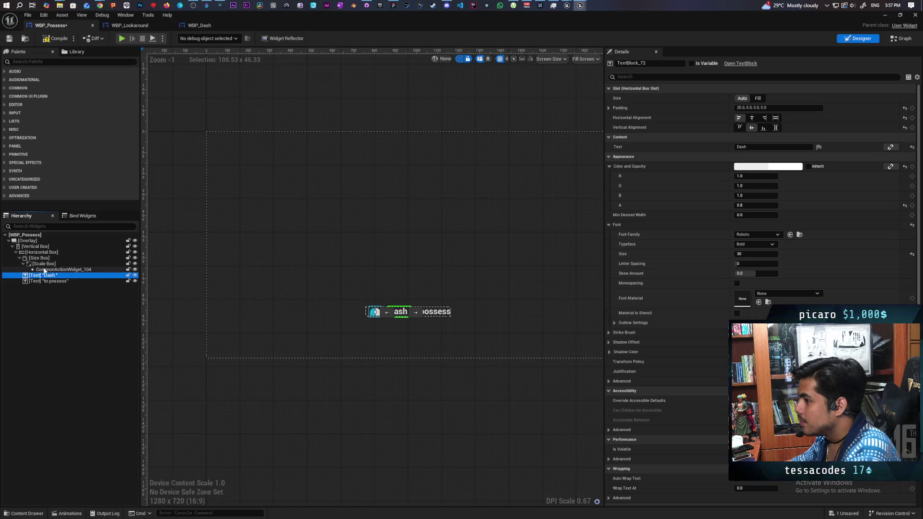
left_click(63, 269)
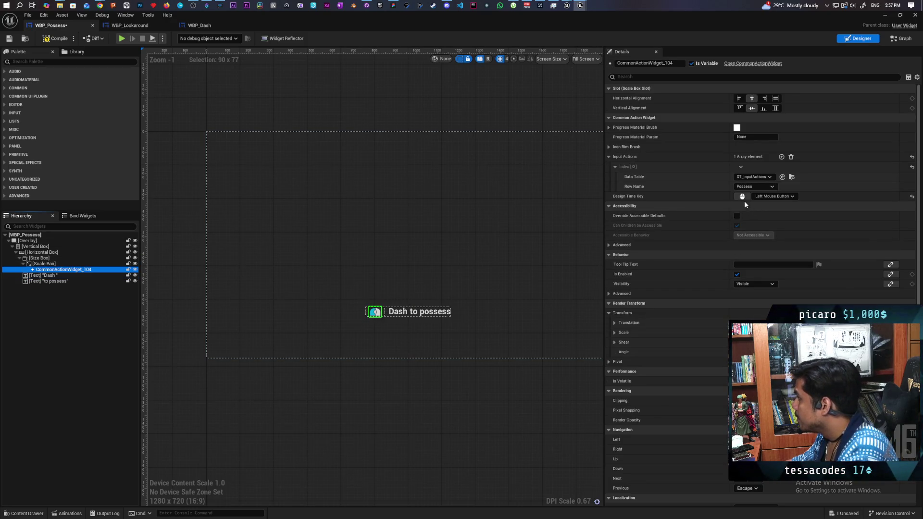
Step: Set the action icon's Design Time Key to Right Mouse Button and Row Name to Unpossess
left_click(742, 197)
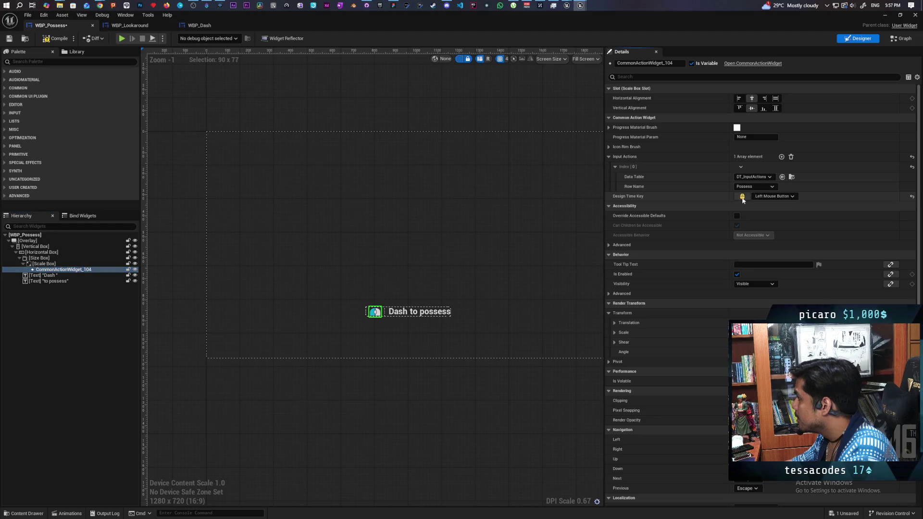
right_click(705, 198)
left_click(768, 185)
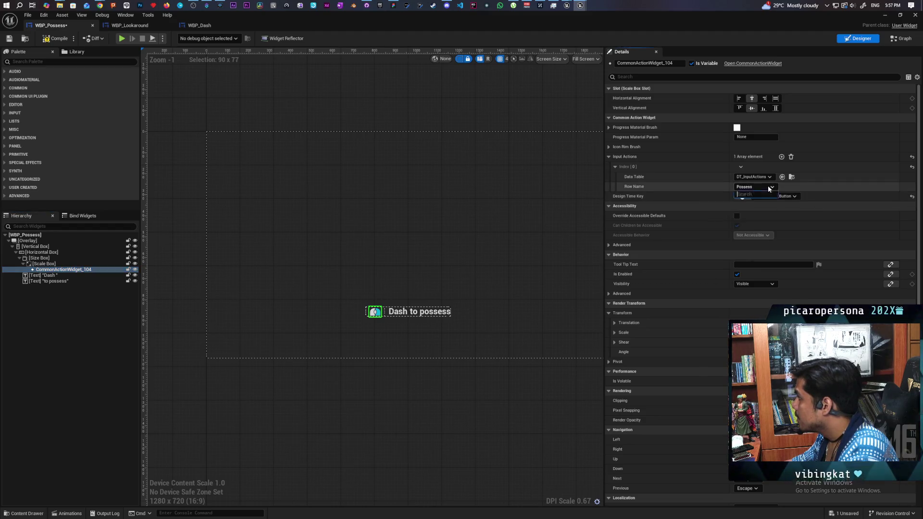
left_click(768, 186)
left_click(753, 277)
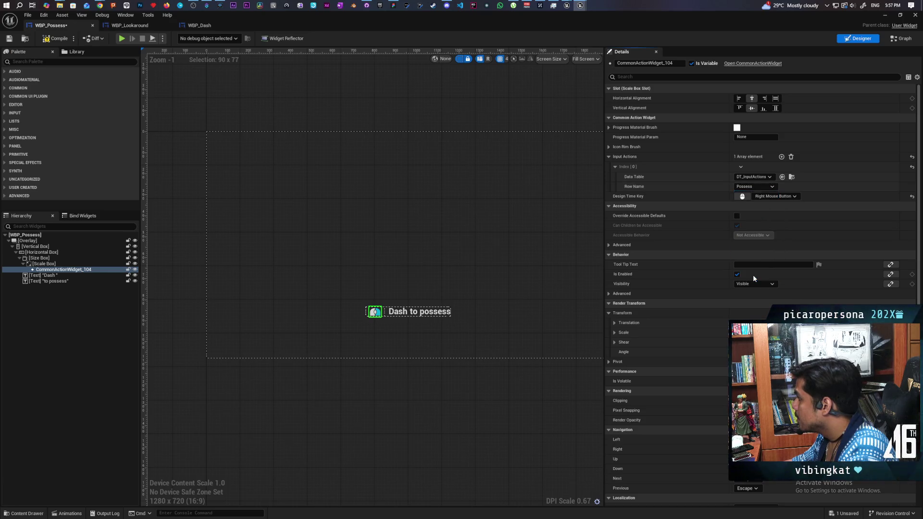
Step: Delete the Dash TextBlock from the WBP_Possess prompt
left_click(48, 275)
left_click(39, 282)
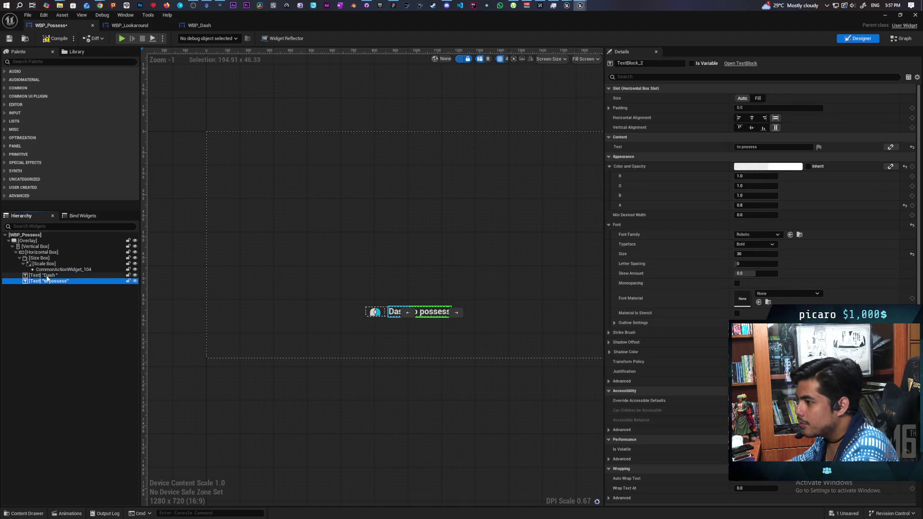
left_click(43, 275)
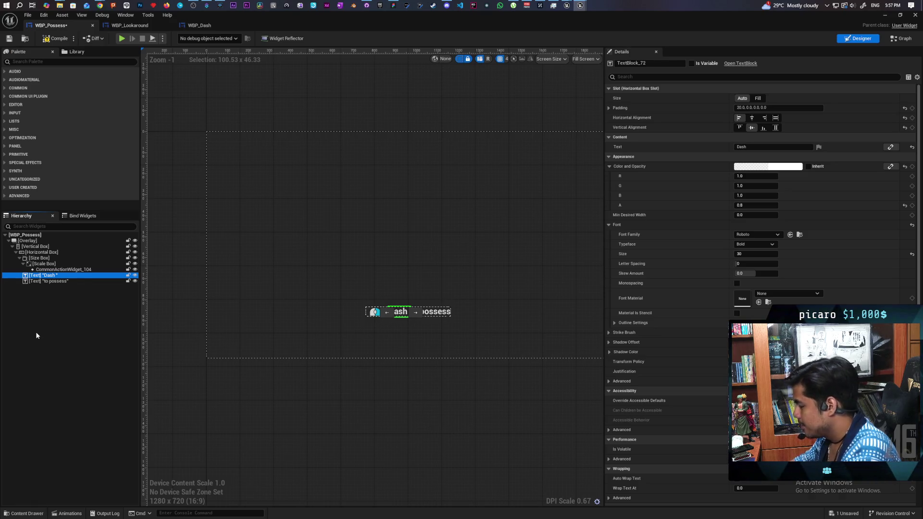
key("Delete")
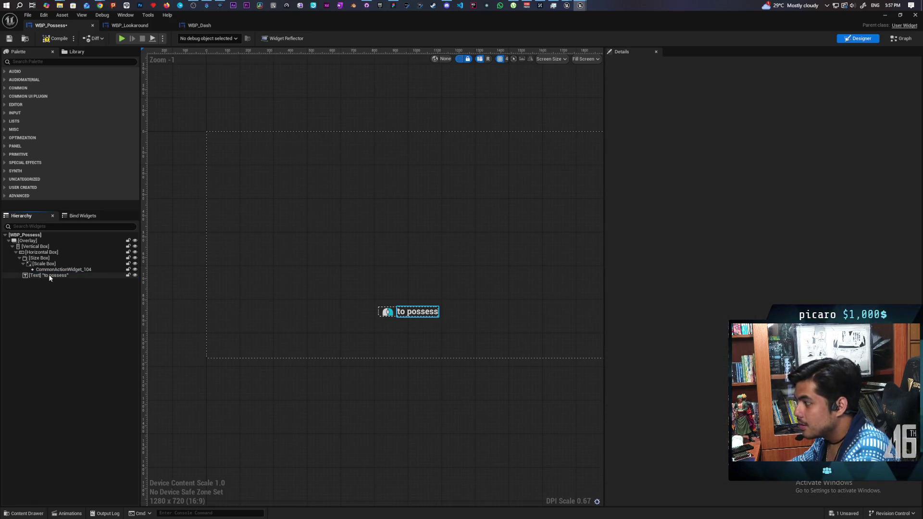
Step: Change the remaining TextBlock's text from 'to possess' to 'unpossess'
left_click(50, 277)
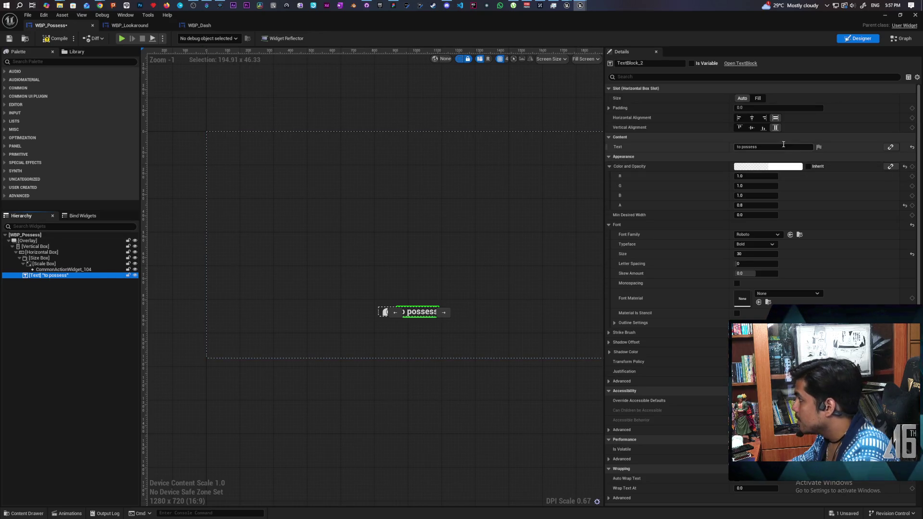
left_click(784, 146)
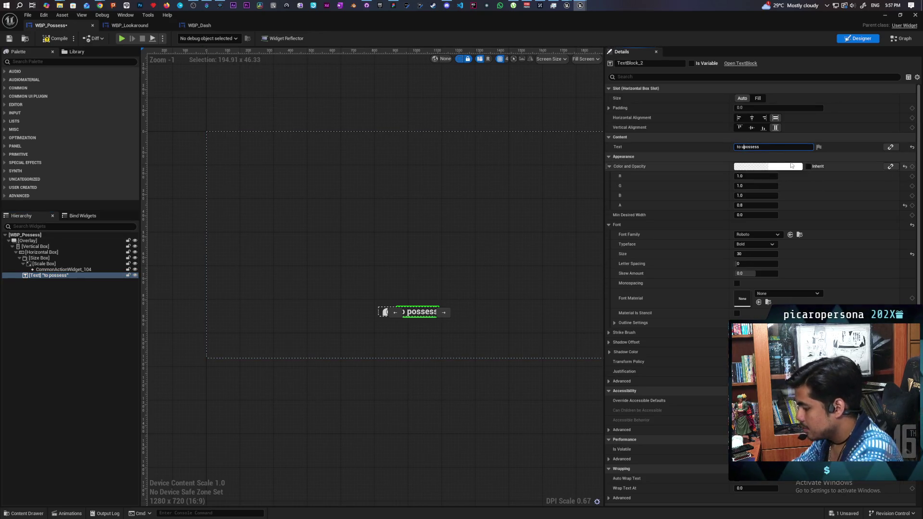
type("un")
left_click(113, 338)
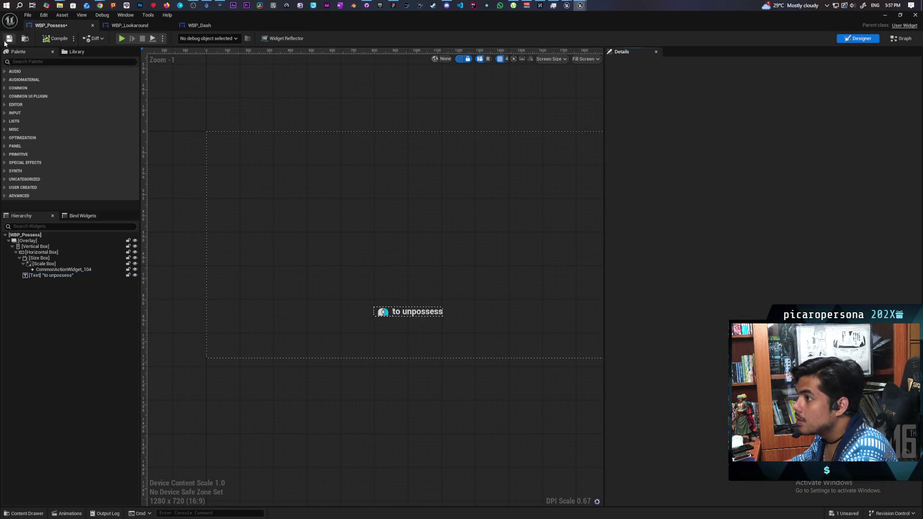
left_click(202, 27)
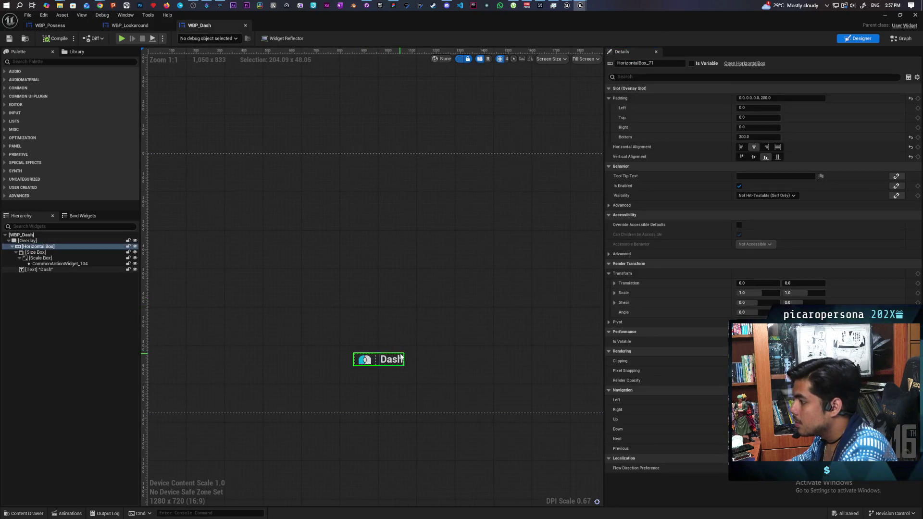
left_click(71, 27)
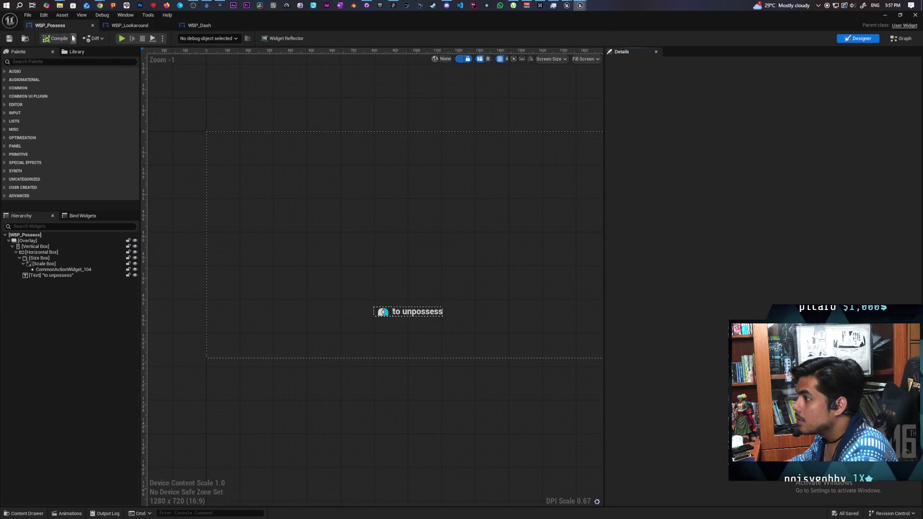
left_click(73, 275)
left_click(749, 145)
key("BackSpace")
key("BackSpace")
key("BackSpace")
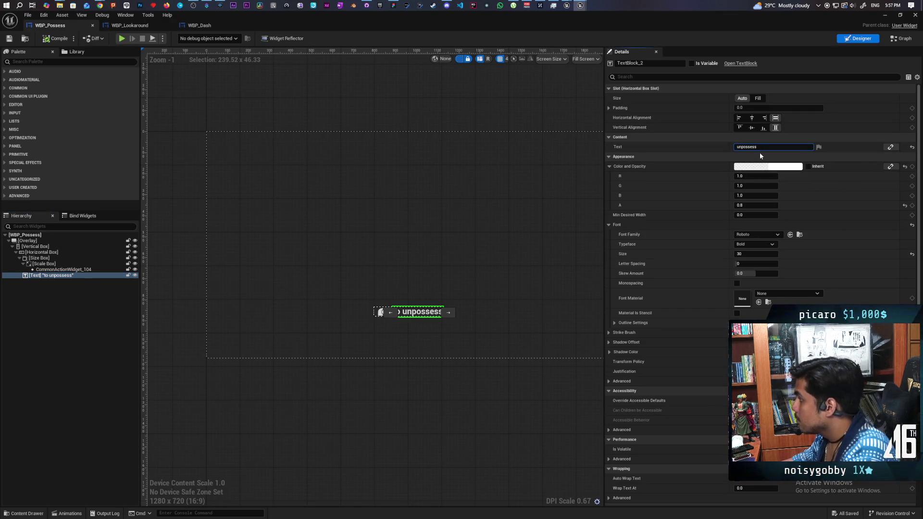
left_click(62, 307)
Step: Compare the text styling with WBP_Dash, then reselect the unpossess text in WBP_Possess
left_click(200, 27)
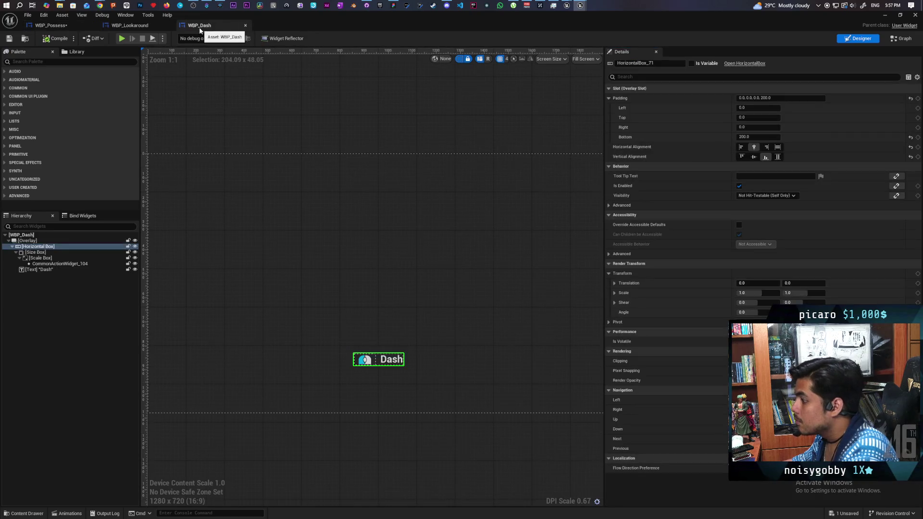
left_click(44, 270)
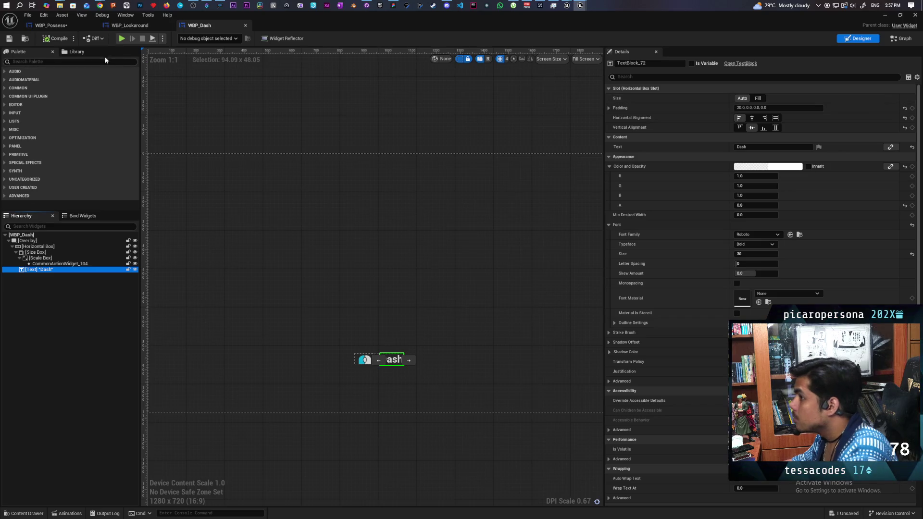
left_click(74, 27)
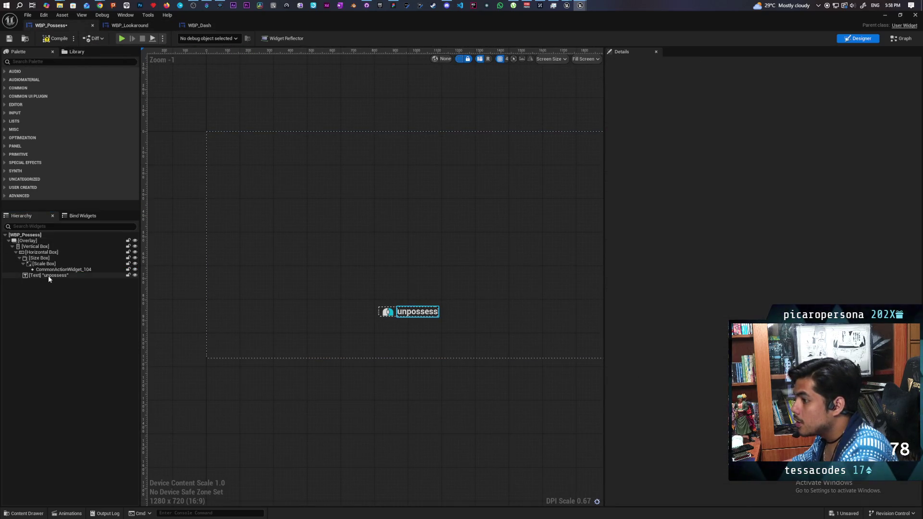
left_click(191, 26)
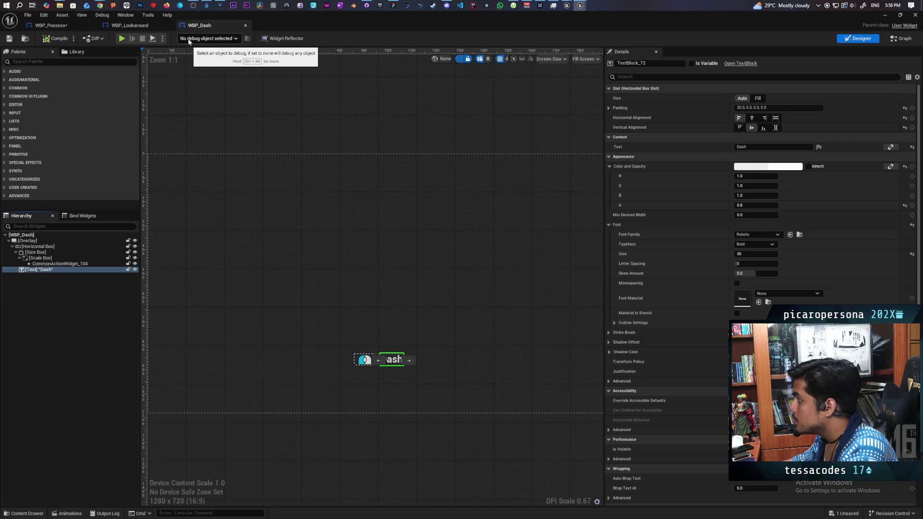
left_click(62, 27)
left_click(61, 278)
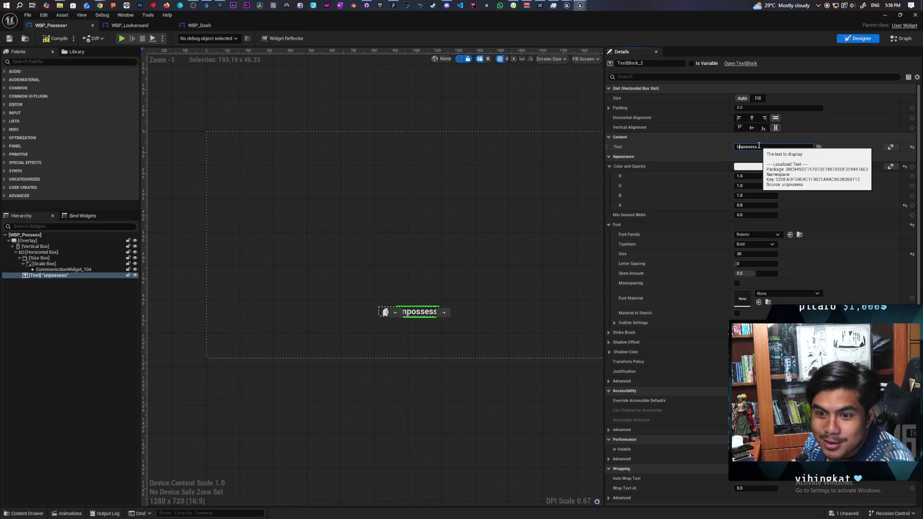
Step: Capitalise the text to 'Unpossess' and set its Left padding to 20
key("Return")
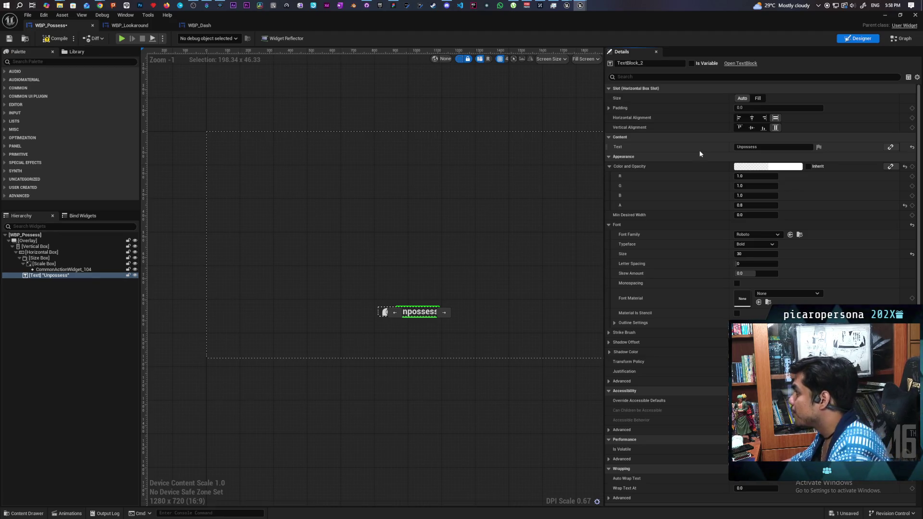
left_click(608, 108)
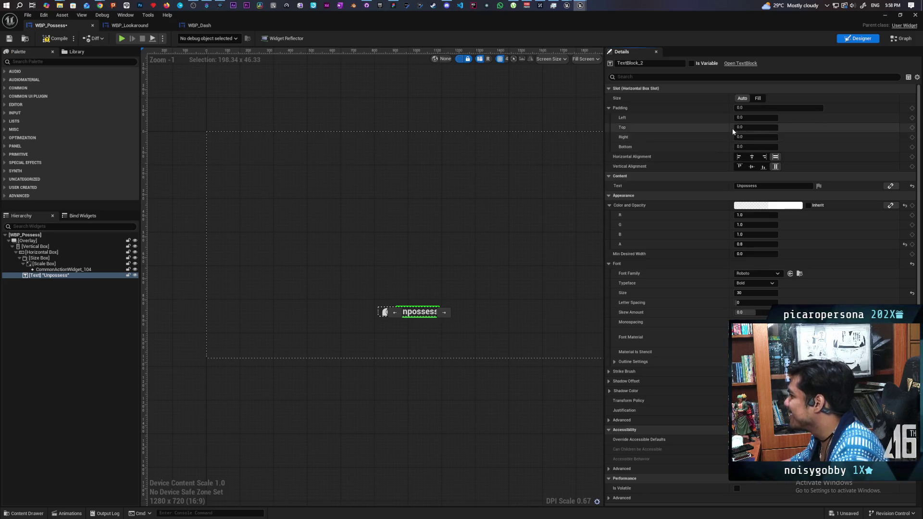
type("20")
key("Return")
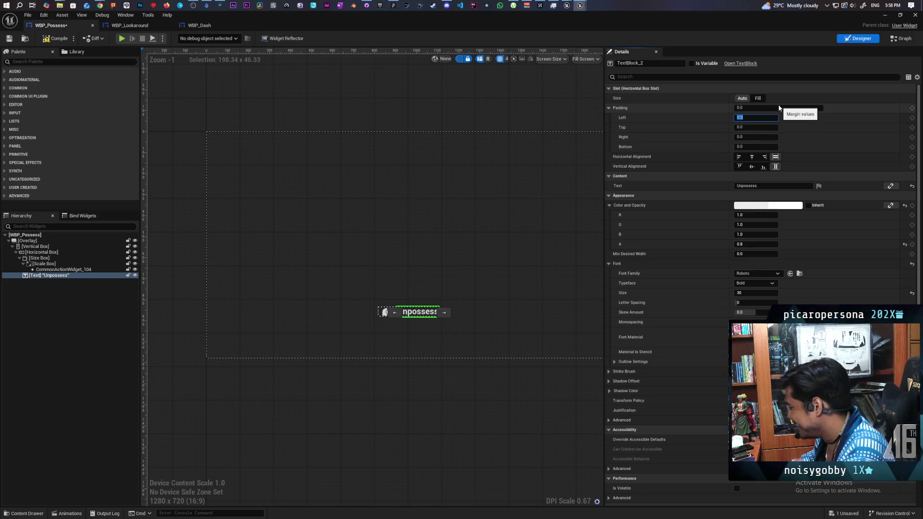
left_click(186, 306)
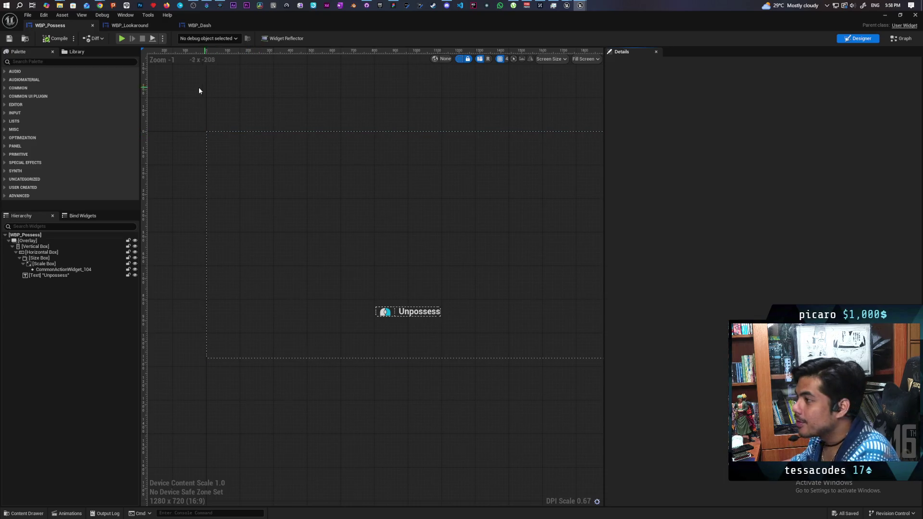
Step: Copy the POP Possess Create Widget and Add to Viewport nodes and paste them below
key("ctrl+space")
mouse_move(273, 19)
left_mouse_down()
mouse_move(320, 195)
mouse_move(205, 235)
mouse_move(159, 208)
mouse_move(604, 210)
mouse_move(740, 165)
left_mouse_up()
scroll(381, 98, "down", 3)
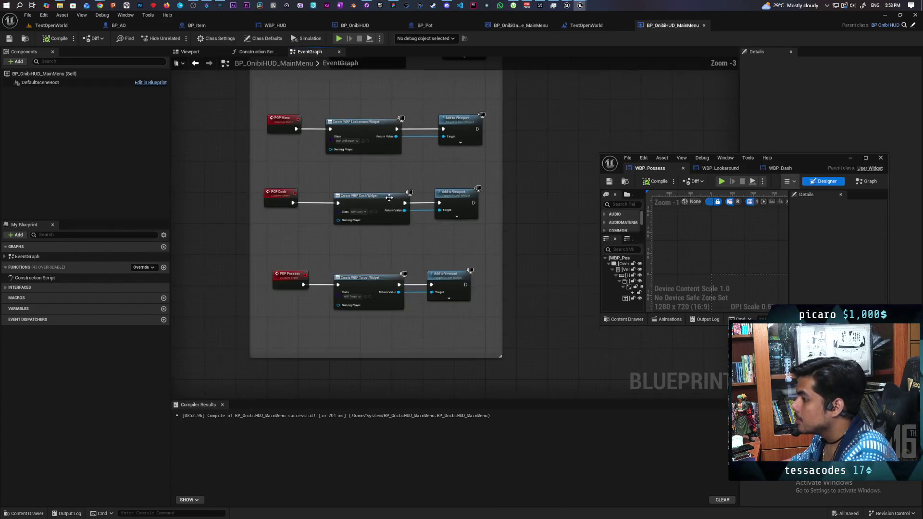
left_click_drag(271, 194, 458, 267)
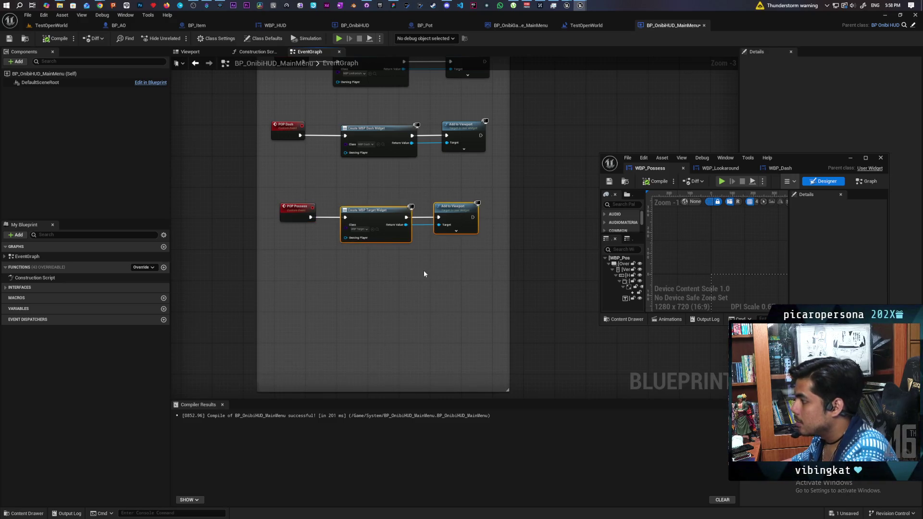
key("ctrl+c")
key("ctrl+v")
left_click_drag(364, 271, 461, 330)
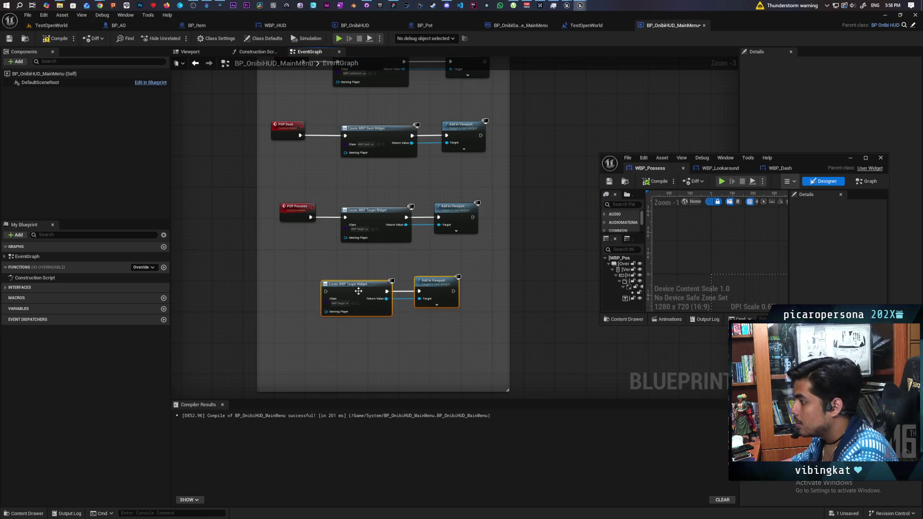
left_click_drag(358, 291, 378, 290)
Step: Add a custom event POP Unpossess, wire it to the pasted Create Widget node, and compile
left_click(293, 279)
key("ctrl+v")
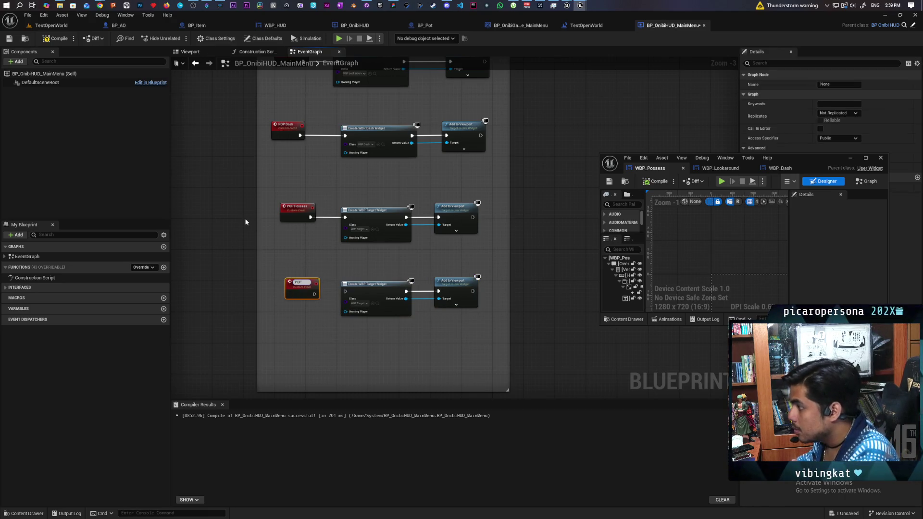
type("sess")
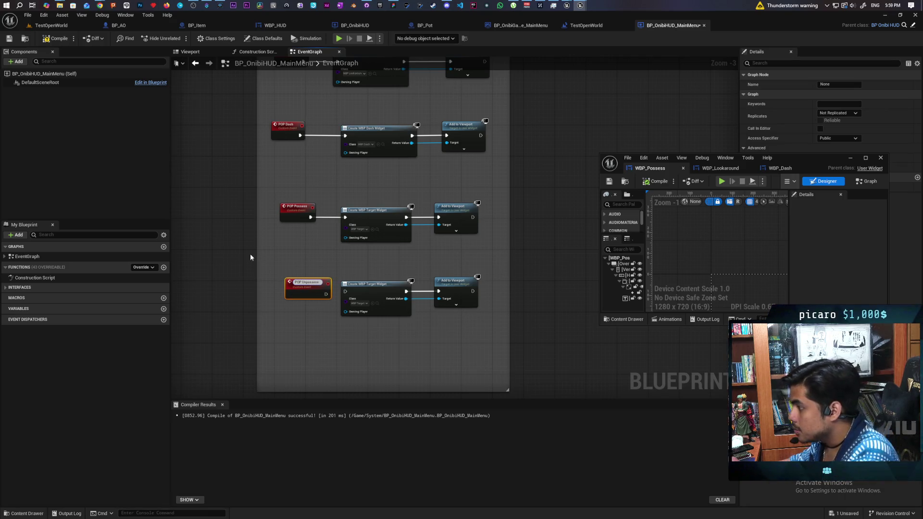
left_click(305, 329)
scroll(305, 329, "up", 3)
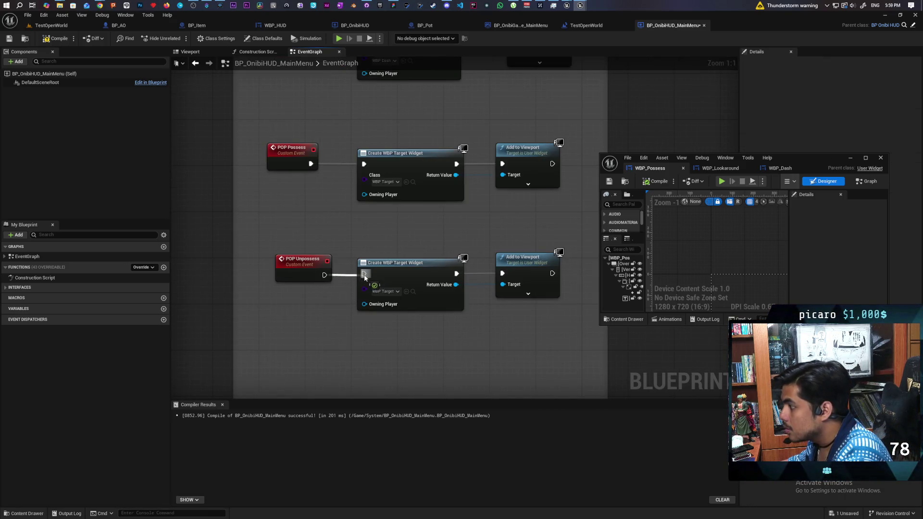
left_click_drag(304, 272, 286, 267)
left_click(184, 152)
key("F7")
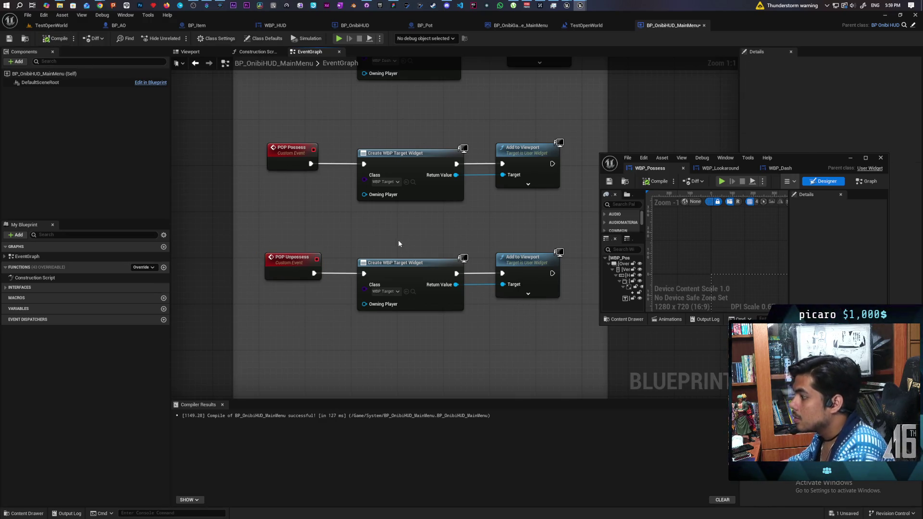
Step: Set the pasted Create Widget class to WBP Possess and recompile
left_click(407, 291)
key("F7")
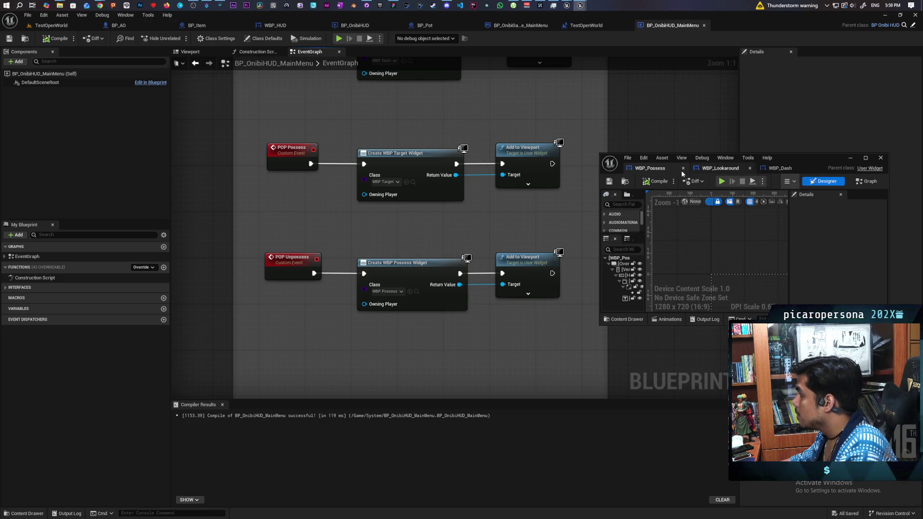
mouse_move(469, 113)
left_mouse_down()
mouse_move(452, 202)
mouse_move(445, 358)
mouse_move(445, 228)
mouse_move(452, 331)
mouse_move(459, 328)
mouse_move(460, 339)
mouse_move(469, 216)
mouse_move(458, 251)
mouse_move(456, 230)
left_mouse_up()
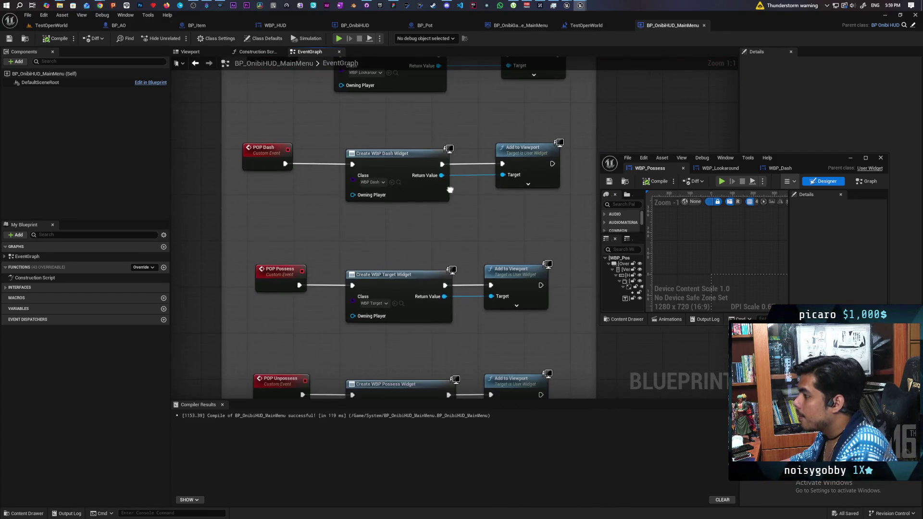
key("ctrl+space")
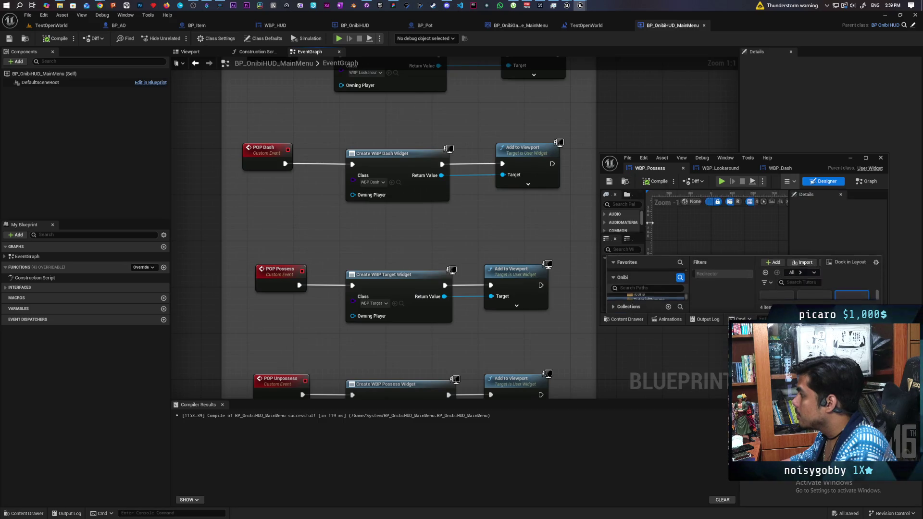
Step: Rename the WBP_Possess asset in TutorialPopups to WBP_Unpossess
double_click(809, 158)
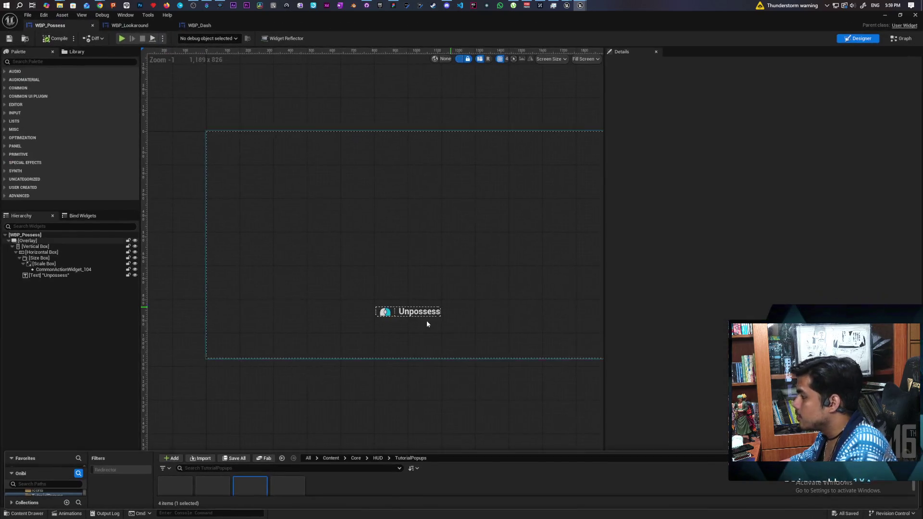
left_click(24, 513)
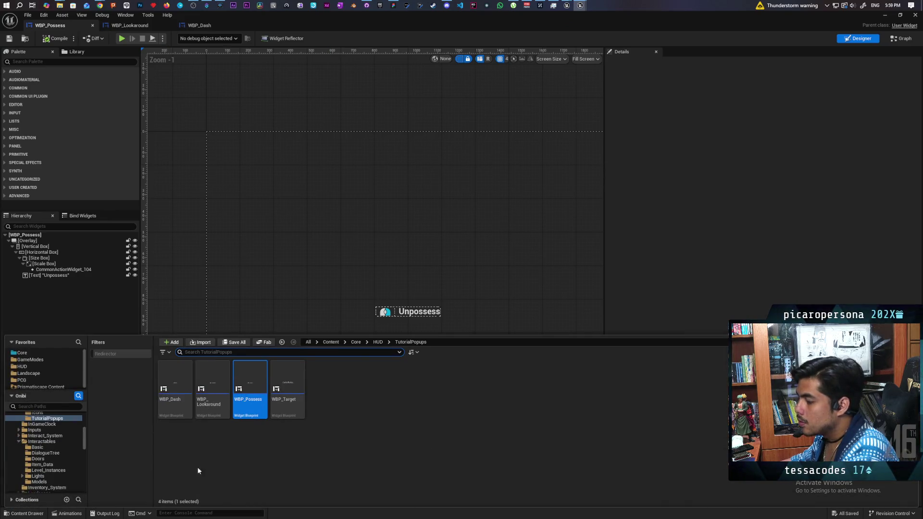
left_click(253, 413)
key("End")
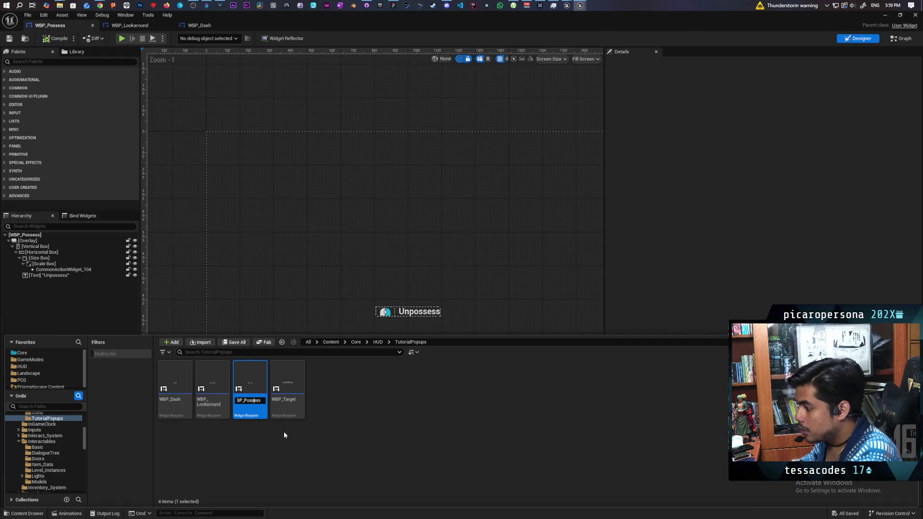
key("BackSpace")
type("Unp")
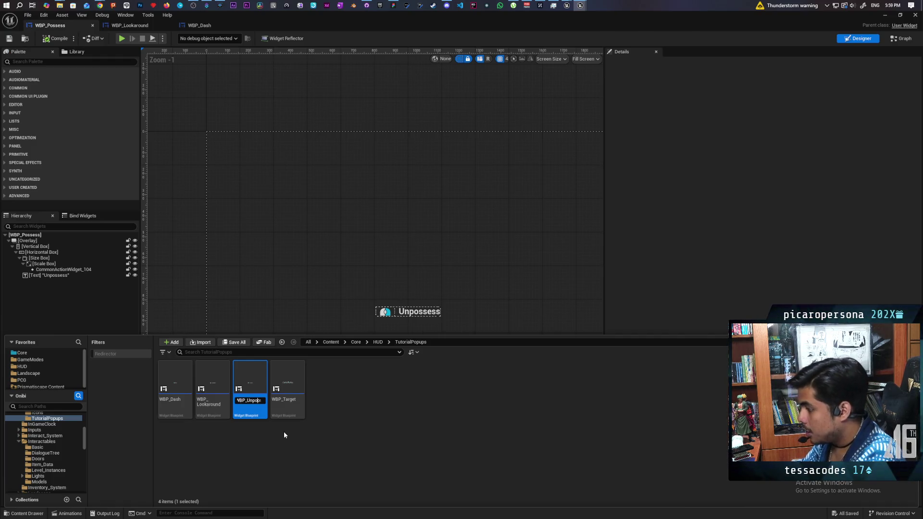
key("BackSpace")
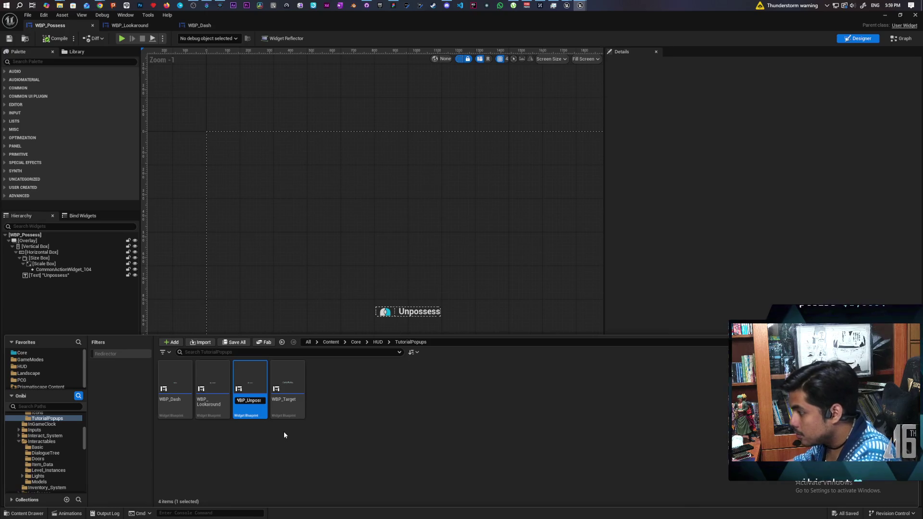
key("Return")
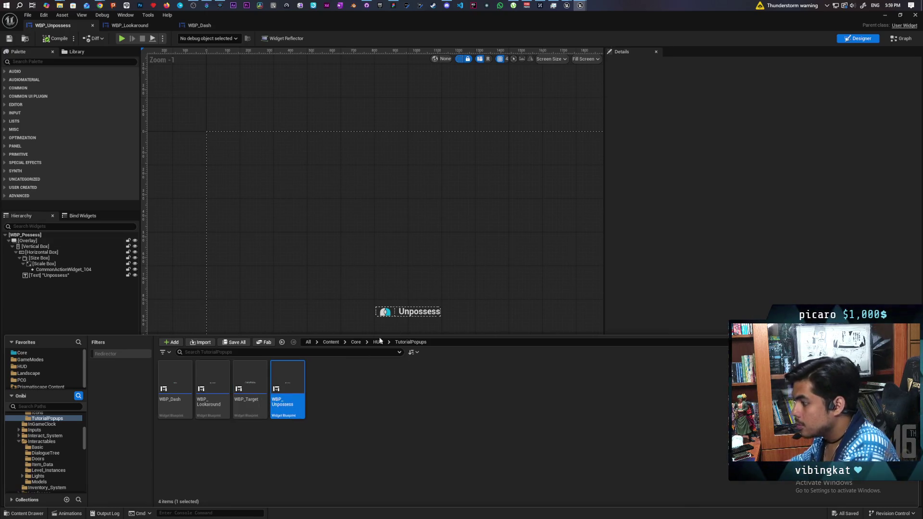
left_click_drag(240, 25, 601, 125)
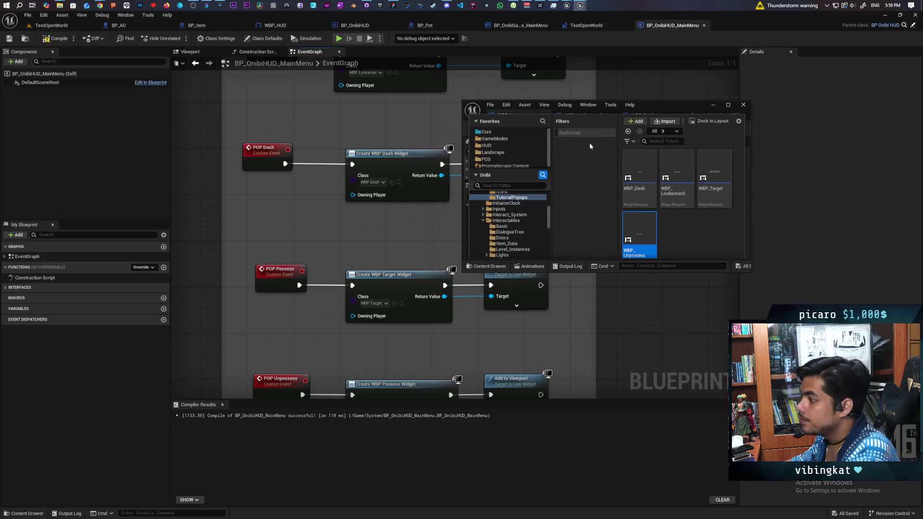
Step: Compile BP_OnibiHUD_MainMenu and move the floating widget editor off the graph
left_click_drag(277, 302, 246, 191)
left_click(55, 38)
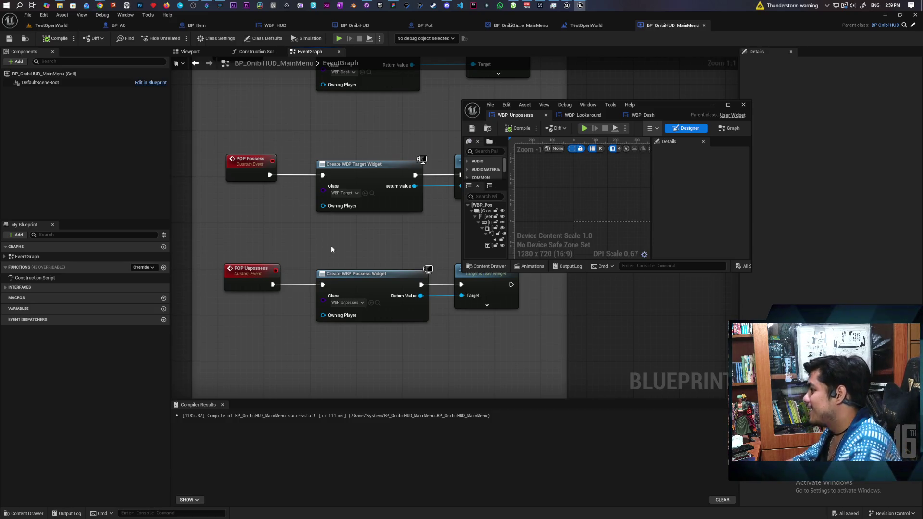
mouse_move(354, 251)
left_mouse_down()
mouse_move(329, 247)
mouse_move(380, 238)
left_mouse_up()
left_click_drag(674, 105, 795, 133)
left_click_drag(495, 216, 490, 290)
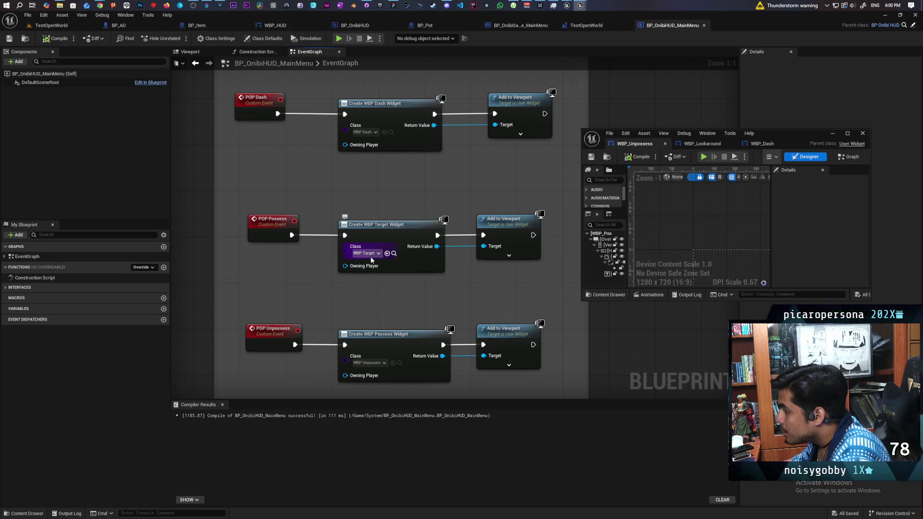
Step: Open WBP_Target from the TutorialPopups folder in the widget editor
left_click(394, 254)
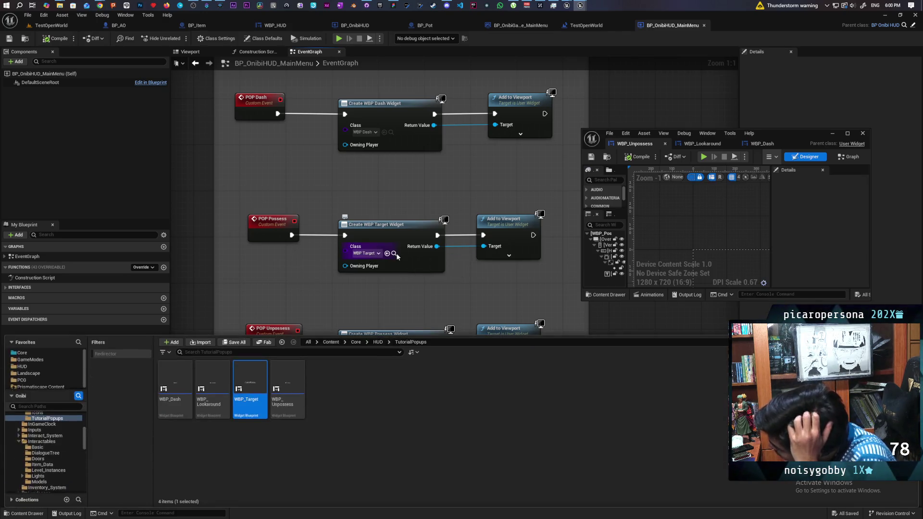
right_click(243, 381)
left_click(260, 391)
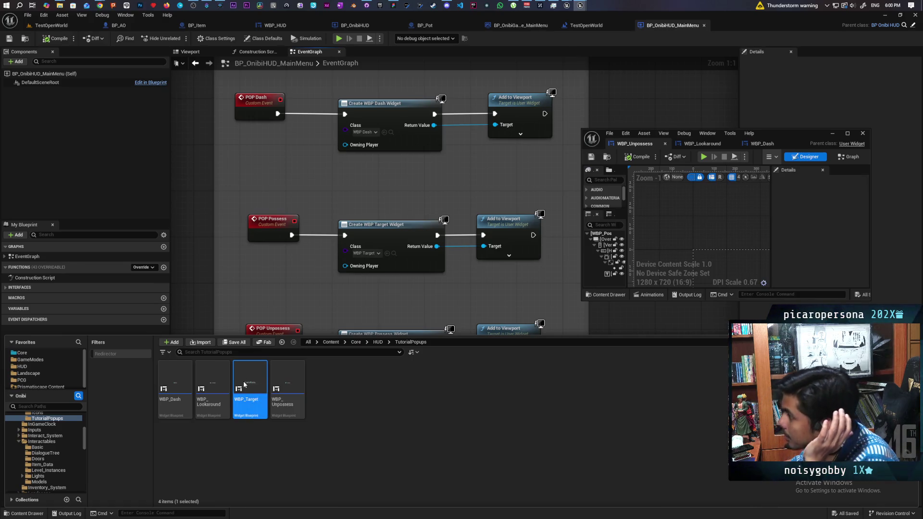
scroll(731, 253, "up", 4)
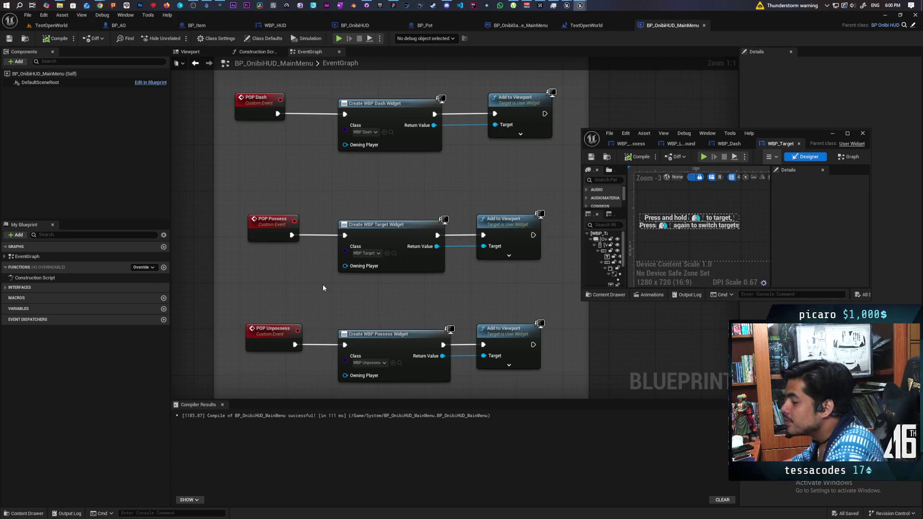
Step: Box-select and delete the POP Possess node row in the Event Graph
mouse_move(245, 201)
left_mouse_down()
mouse_move(398, 263)
mouse_move(516, 291)
left_mouse_up()
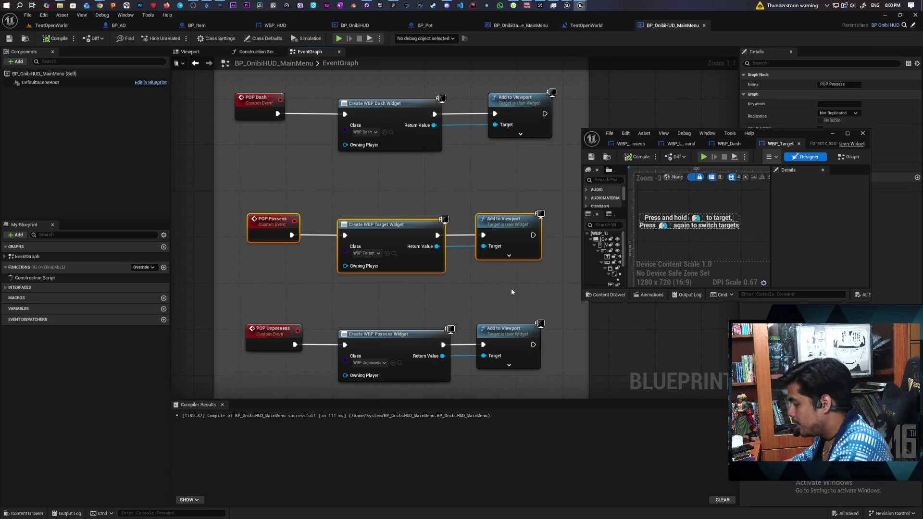
key("Delete")
left_click(607, 157)
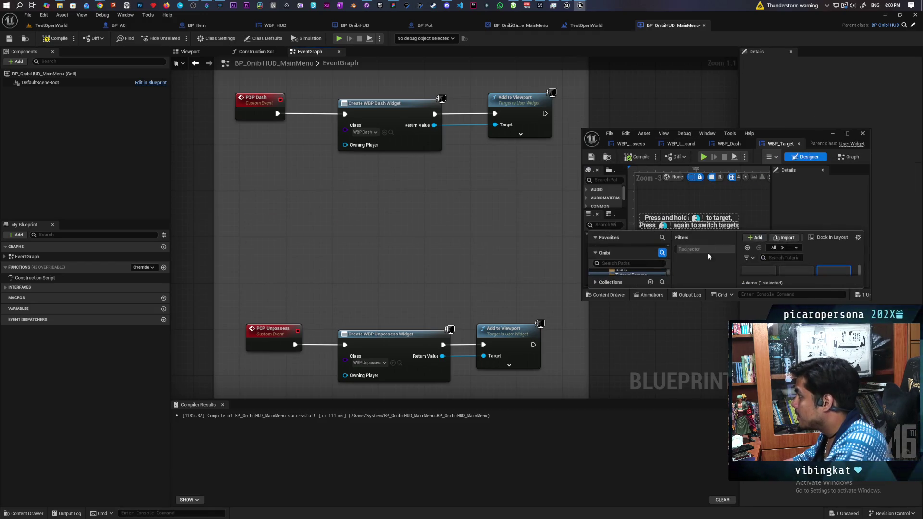
Step: Try deleting WBP_Target, then cancel the Delete Assets dialog
double_click(780, 134)
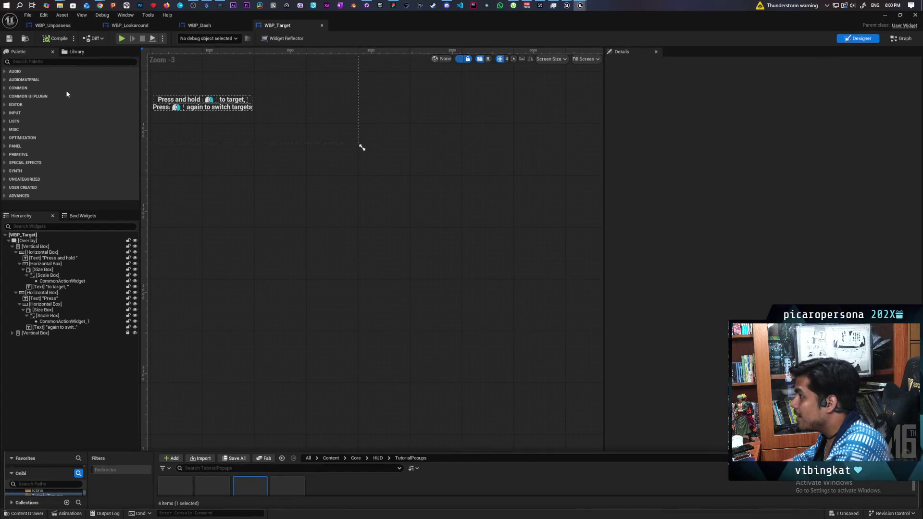
left_click(147, 135)
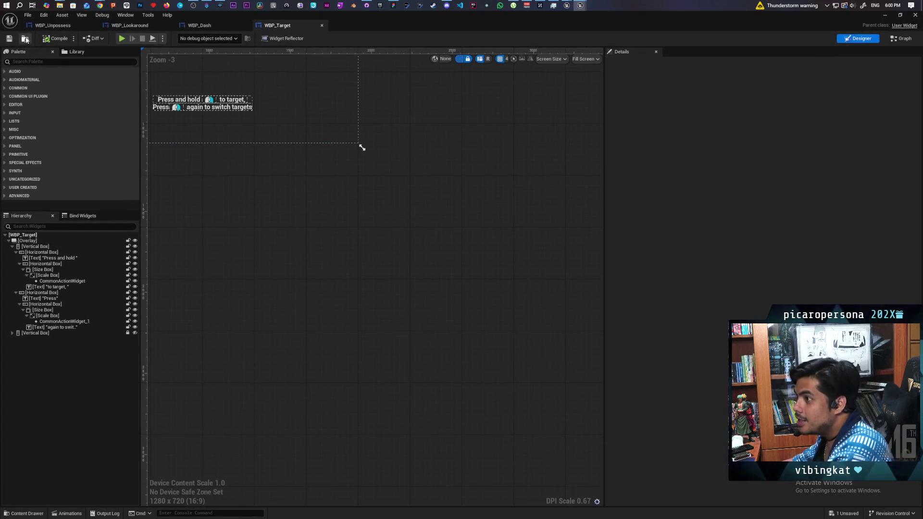
left_click(26, 39)
key("Delete")
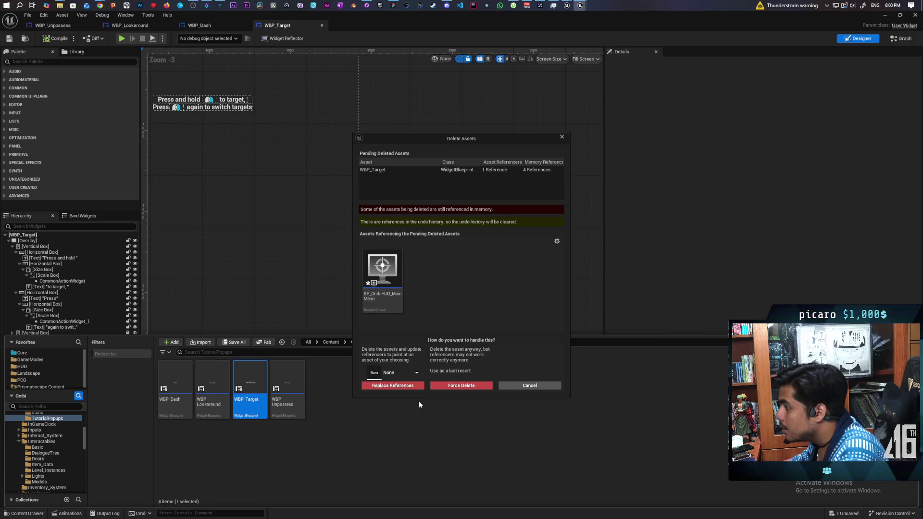
mouse_move(386, 301)
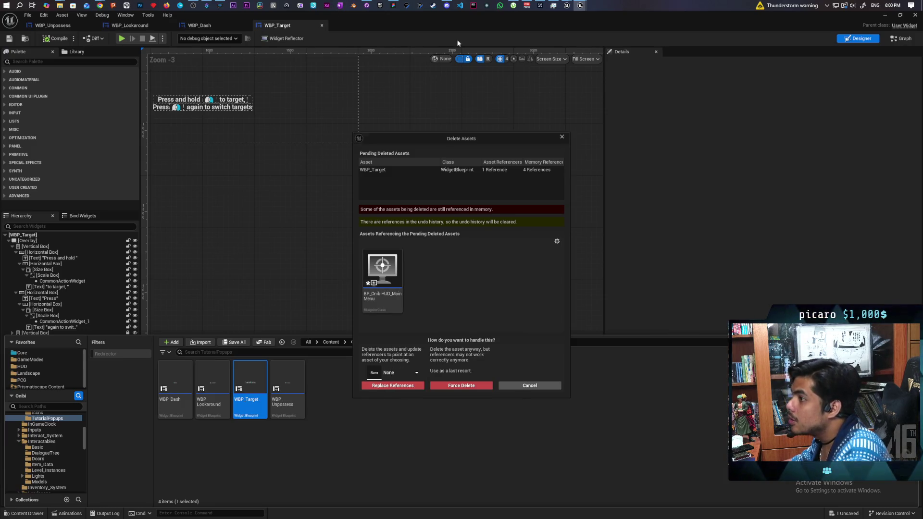
left_click(529, 388)
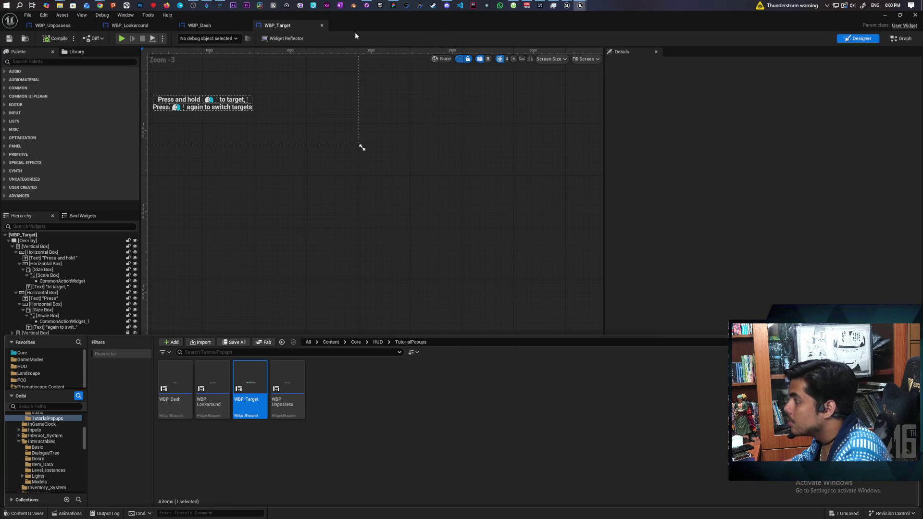
Step: Save and compile BP_OnibiHUD_MainMenu, then force-delete WBP_Target despite its reference
left_click_drag(356, 34, 549, 131)
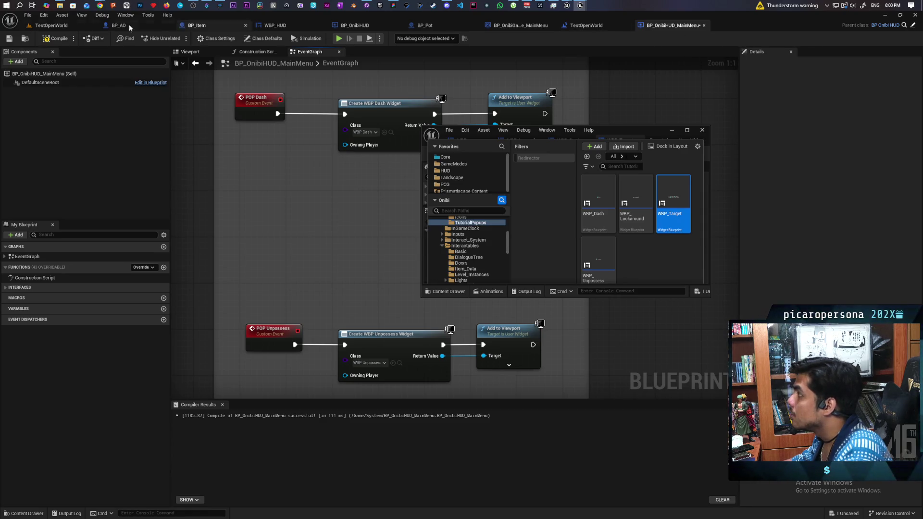
left_click(9, 39)
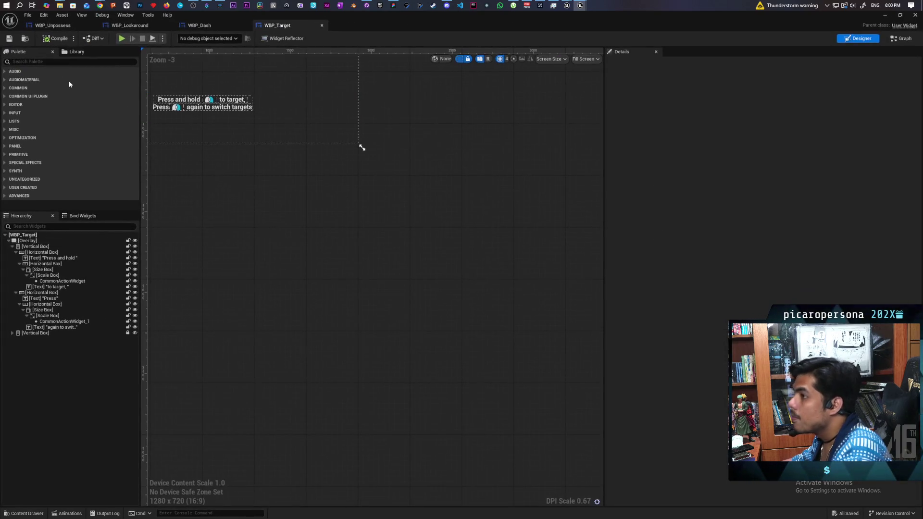
left_click(25, 39)
key("Delete")
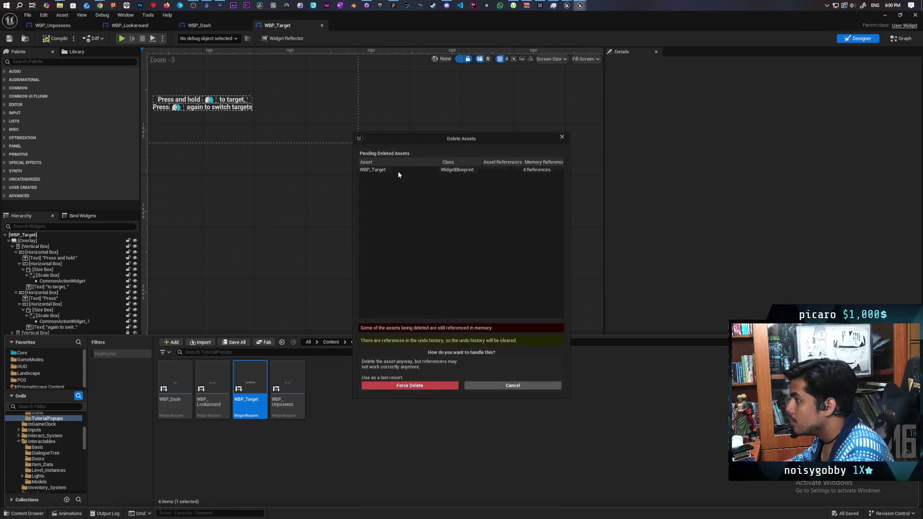
left_click(400, 386)
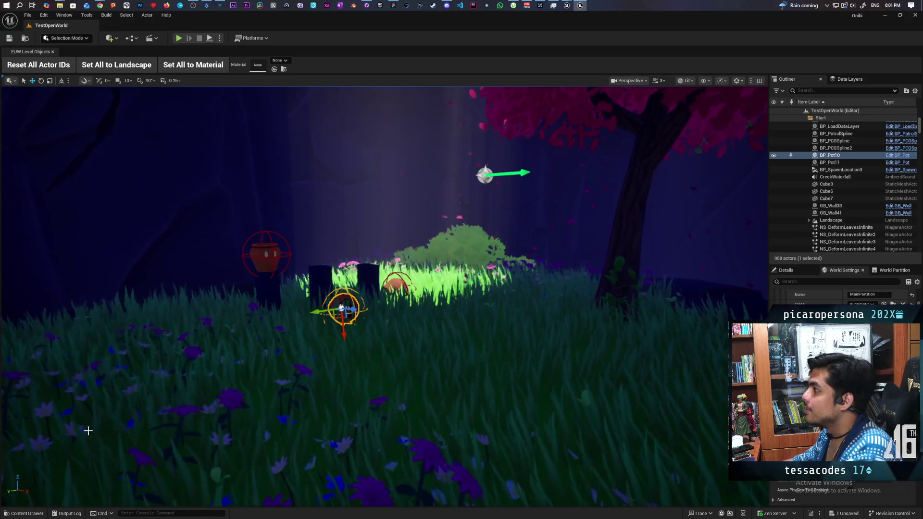
Step: Open WBP_Unpossess, then open the BP_OnibiHUD_MainMenu asset that references it
left_click(24, 513)
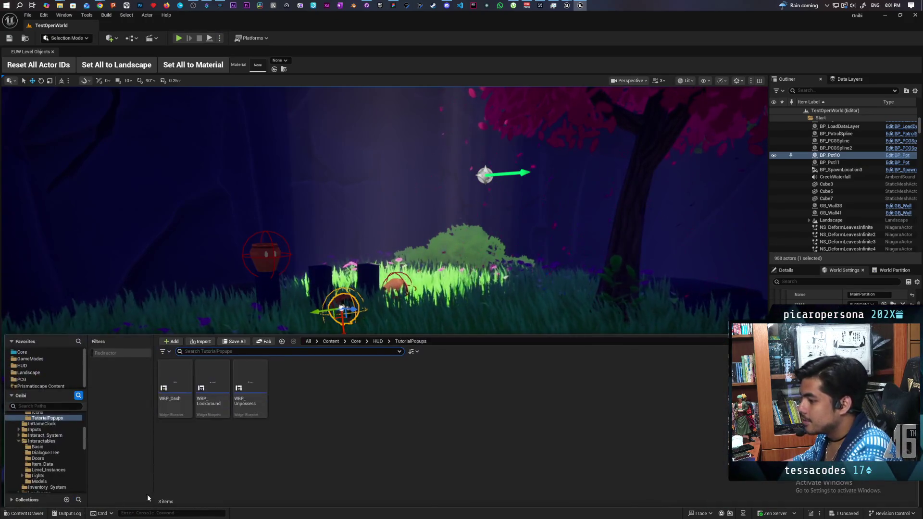
double_click(250, 387)
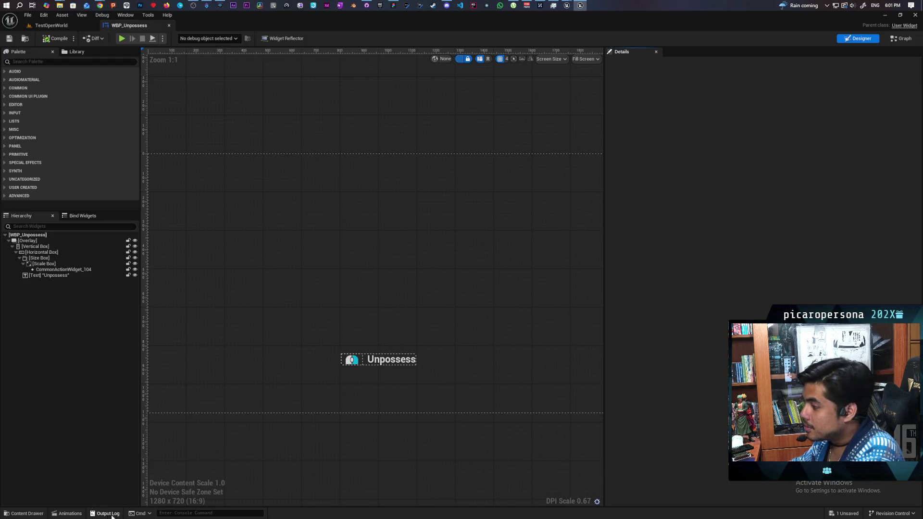
left_click(39, 516)
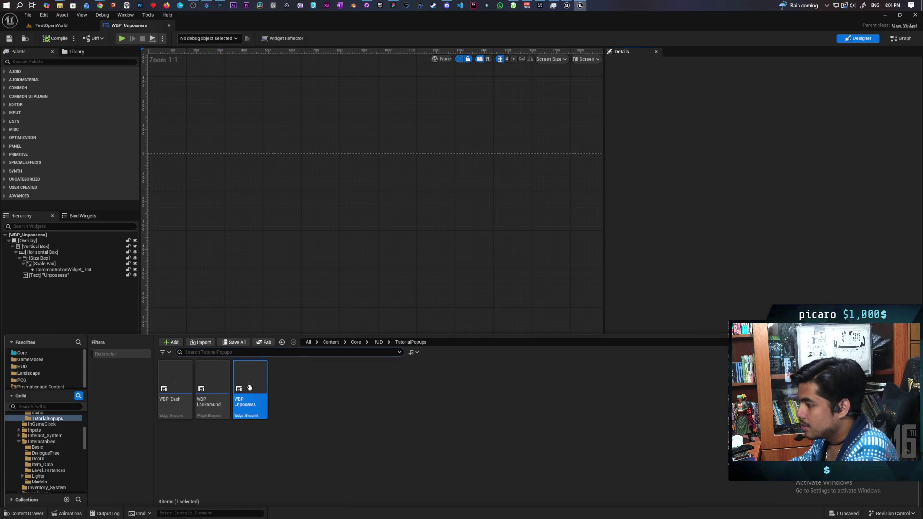
key("Delete")
left_click(383, 272)
double_click(383, 273)
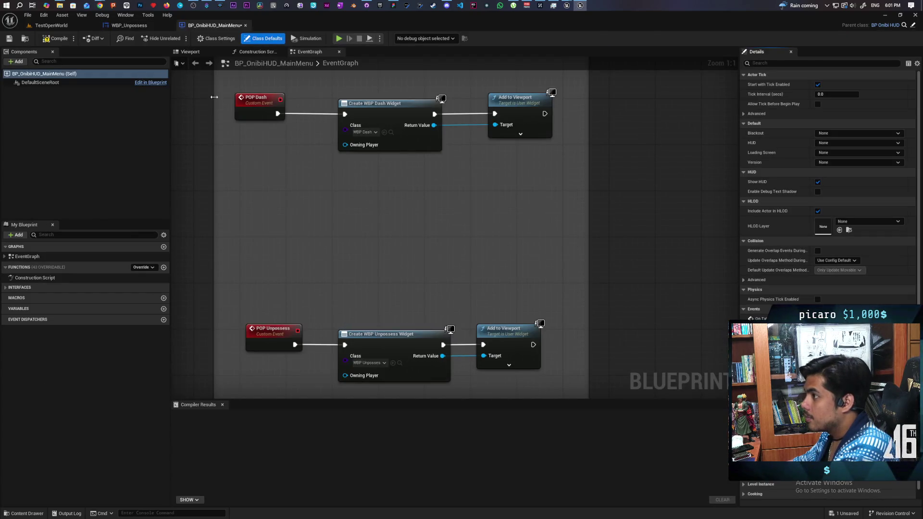
Step: Check the POP Move nodes in BP_OnibiHUD_MainMenu, then view WBP_Unpossess's event graph
left_click(155, 25)
left_click(212, 25)
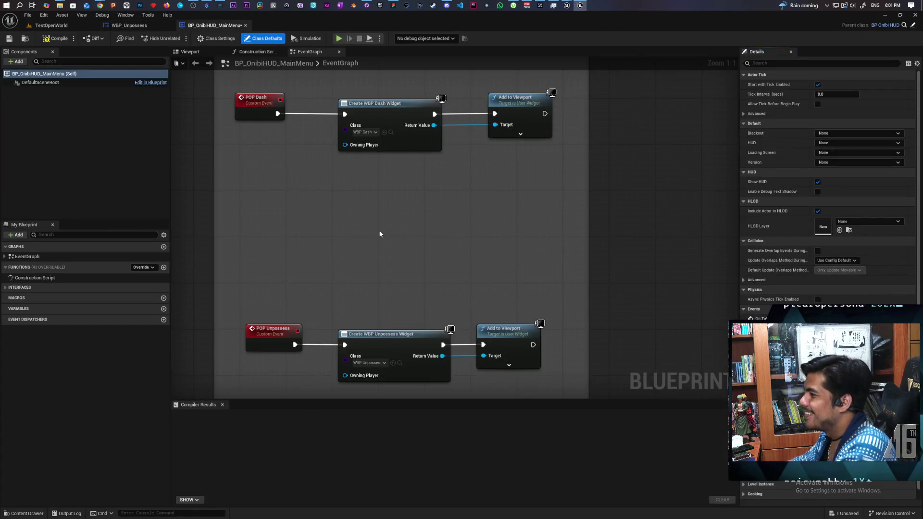
scroll(379, 233, "down", 3)
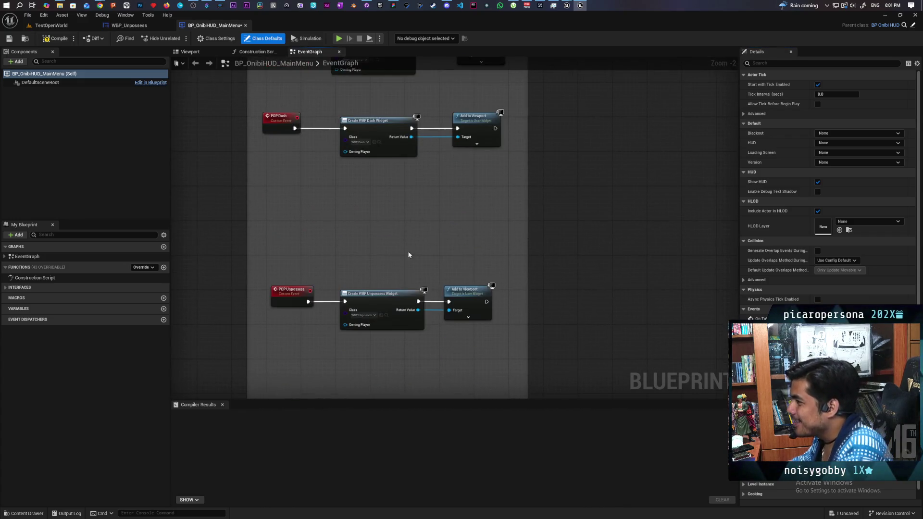
mouse_move(418, 233)
left_mouse_down()
mouse_move(305, 284)
mouse_move(288, 204)
left_mouse_up()
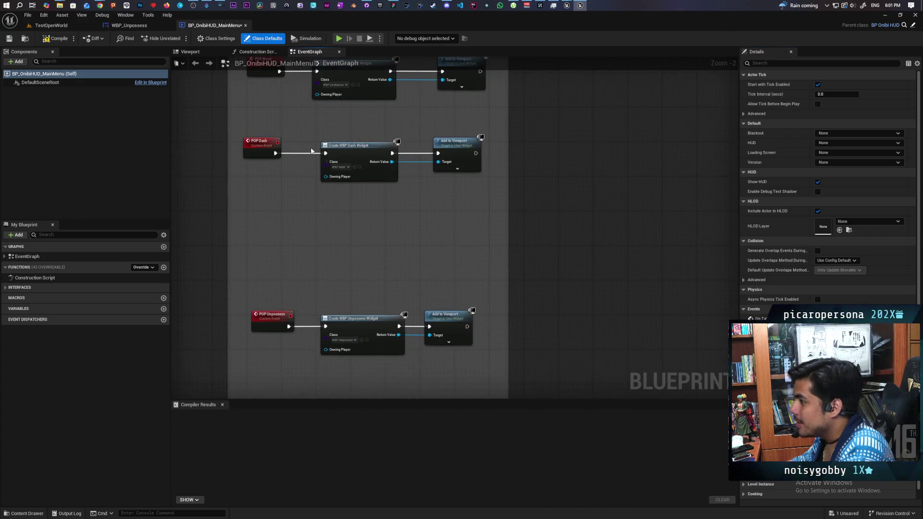
left_click(141, 29)
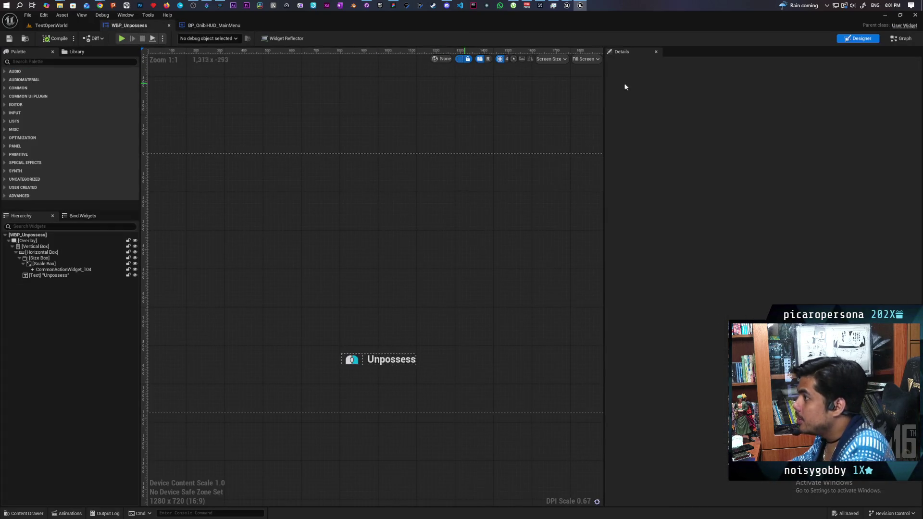
left_click(902, 39)
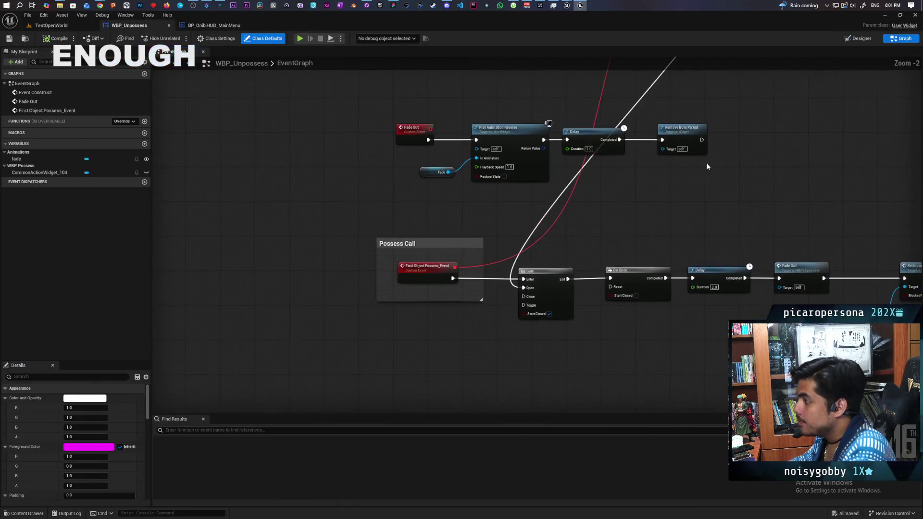
Step: Pan across WBP_Unpossess's event graph to centre the Possess Call node chain
scroll(714, 166, "down", 1)
mouse_move(570, 203)
left_mouse_down()
mouse_move(510, 322)
mouse_move(452, 380)
left_mouse_up()
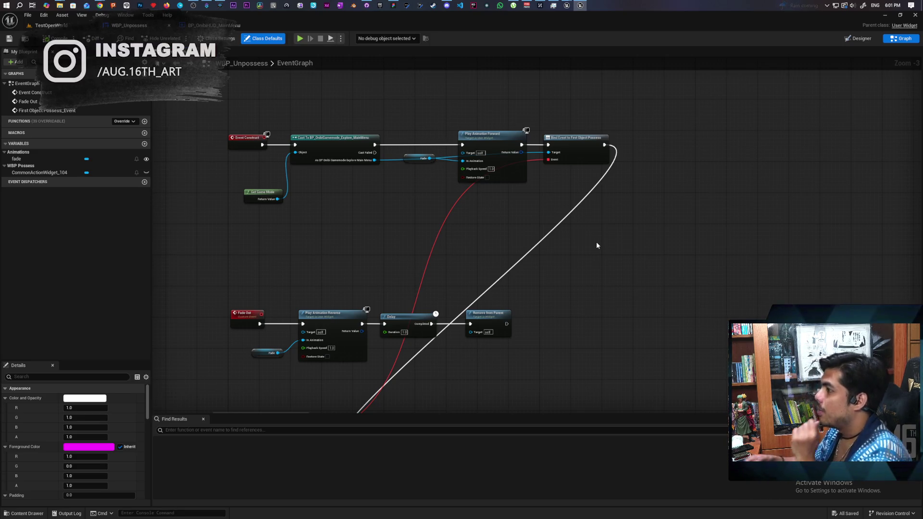
mouse_move(596, 246)
left_mouse_down()
mouse_move(556, 217)
mouse_move(556, 204)
mouse_move(562, 222)
mouse_move(542, 142)
mouse_move(583, 198)
mouse_move(551, 314)
mouse_move(605, 187)
mouse_move(571, 235)
mouse_move(553, 144)
mouse_move(553, 173)
left_mouse_up()
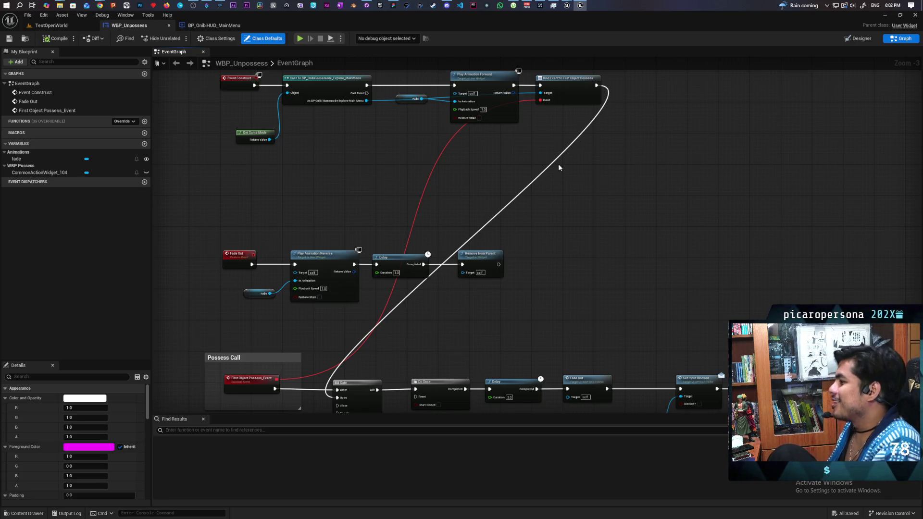
mouse_move(558, 164)
left_mouse_down()
mouse_move(552, 221)
mouse_move(581, 191)
left_mouse_up()
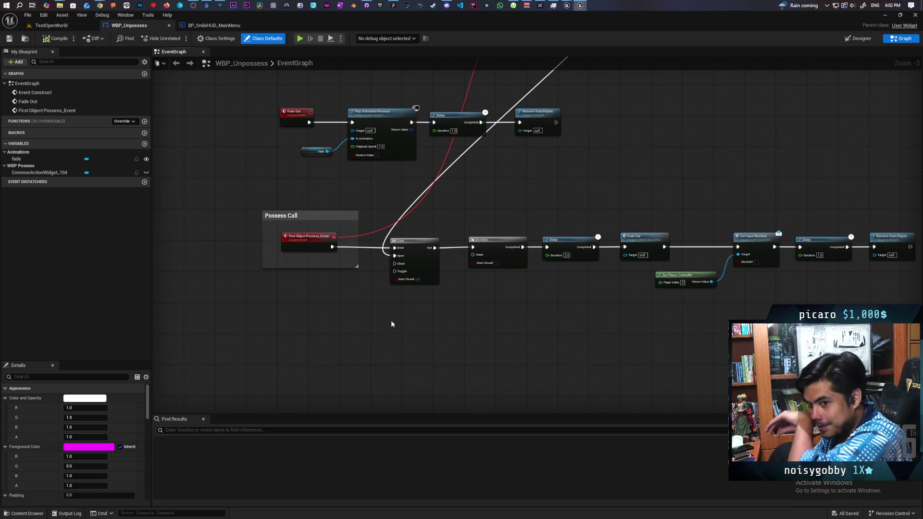
Step: Add an IA_Unpossess input event and wire its Triggered pin into Do Once
right_click(313, 321)
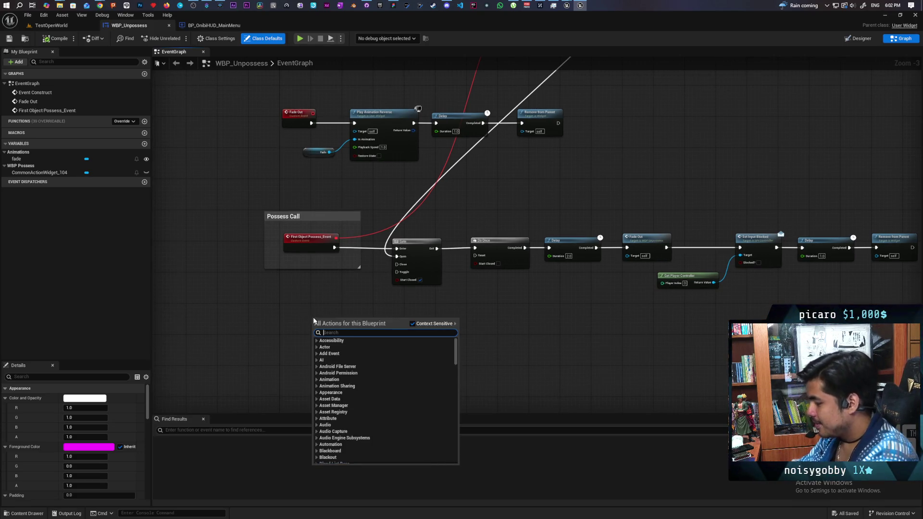
type("ia unpo")
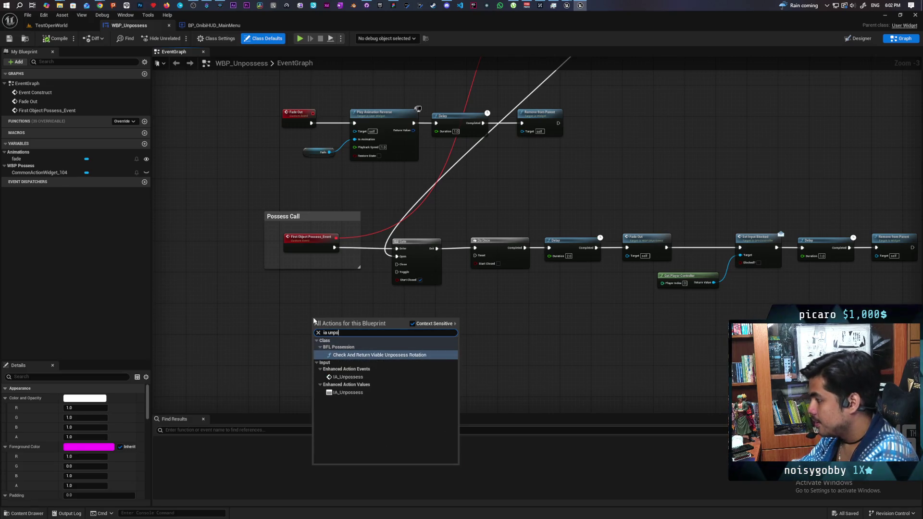
left_click(348, 377)
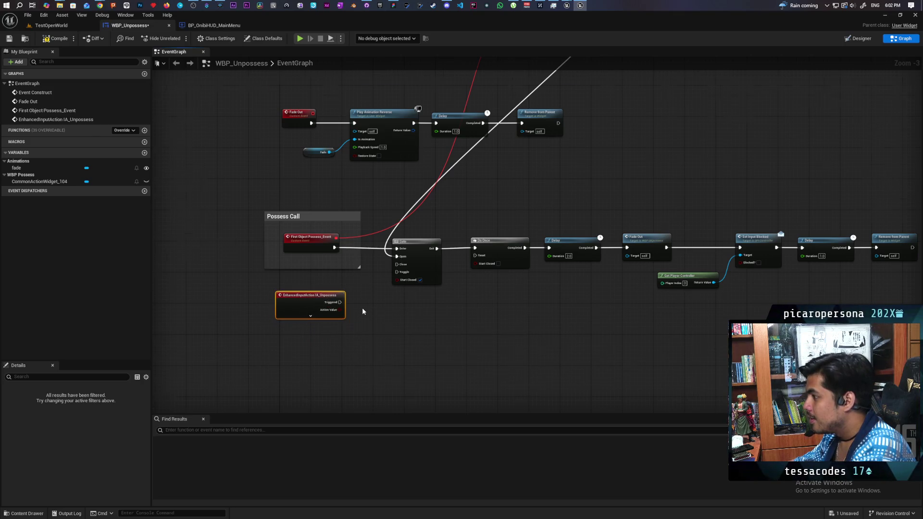
scroll(365, 312, "up", 2)
scroll(365, 375, "down", 4)
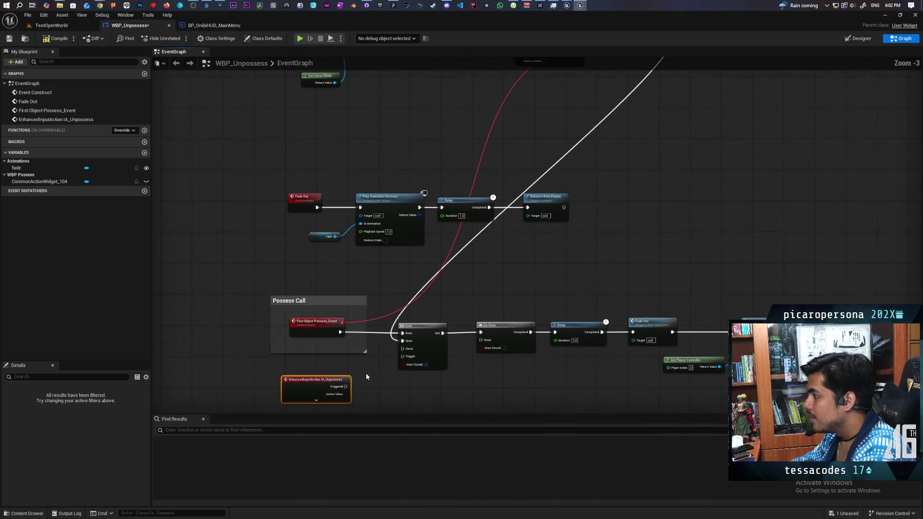
scroll(365, 372, "up", 2)
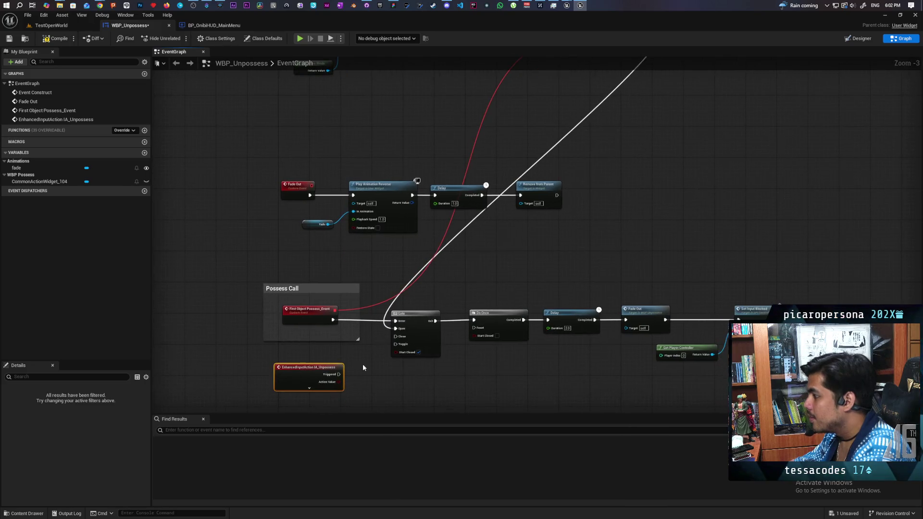
mouse_move(339, 374)
left_mouse_down()
mouse_move(452, 382)
mouse_move(527, 222)
left_mouse_up()
Step: Delete the Bind Event and First Object Possess_Event nodes and move IA_Unpossess into the group
mouse_move(523, 171)
left_mouse_down()
mouse_move(519, 120)
mouse_move(543, 192)
mouse_move(567, 205)
left_mouse_up()
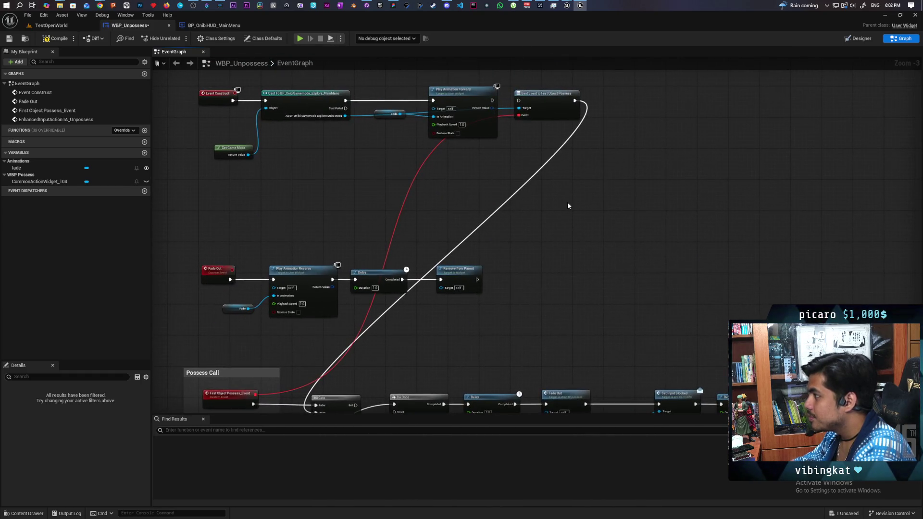
left_click(581, 92)
key("Delete")
mouse_move(541, 282)
left_mouse_down()
mouse_move(432, 217)
mouse_move(433, 207)
left_mouse_up()
left_click(307, 238)
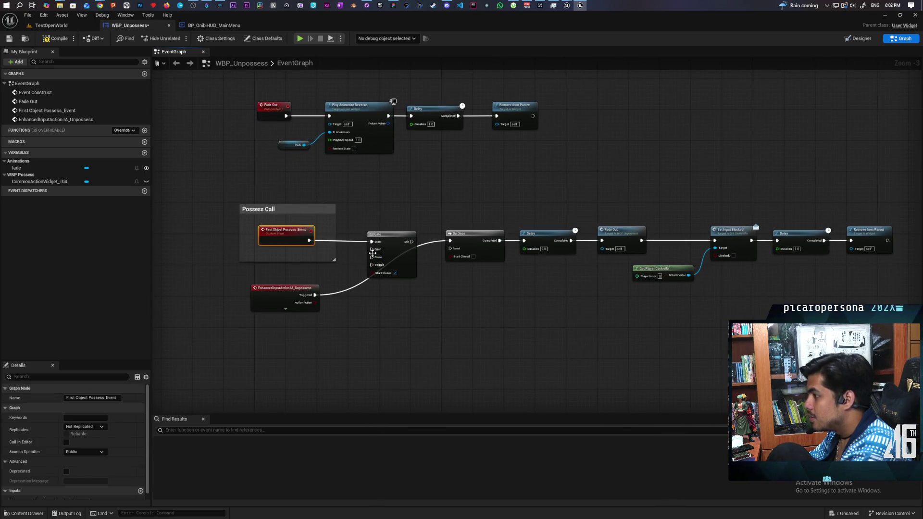
key("Delete")
left_click_drag(283, 288, 281, 230)
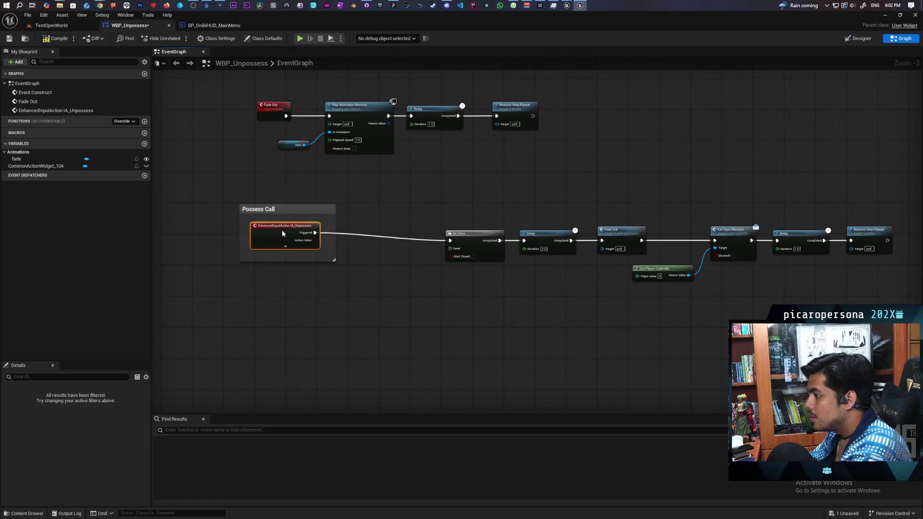
Step: Retitle the Possess Call comment to 'Unpossess Call'
double_click(253, 209)
type("Un")
key("Return")
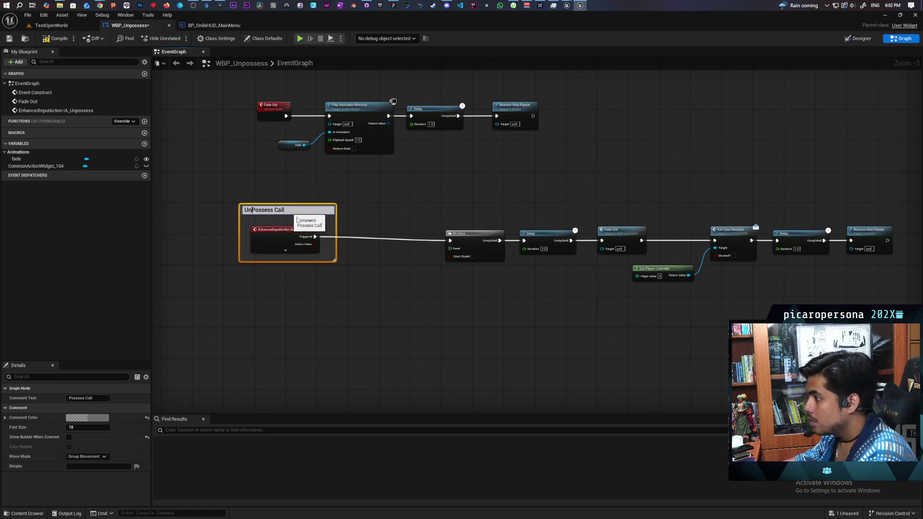
key("Delete")
type("p")
left_click(288, 270)
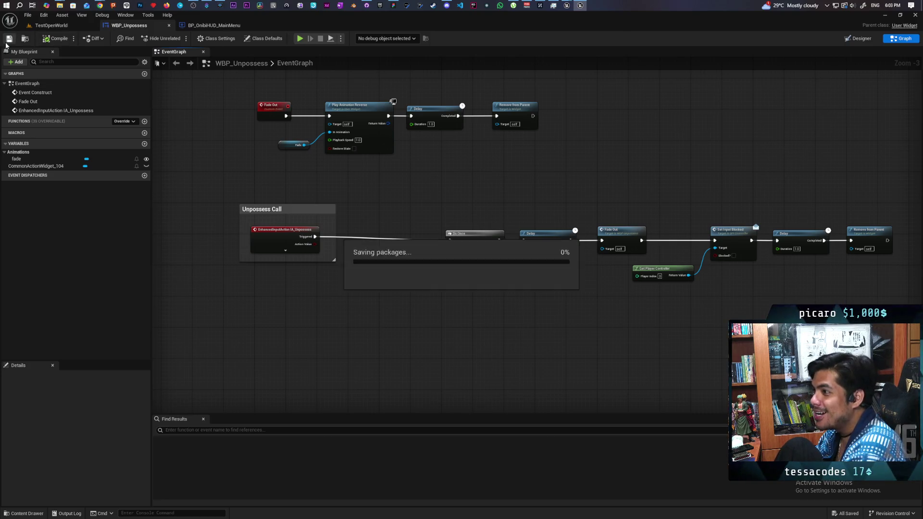
Step: Move the Do Once to Remove from Parent chain closer to the comment, then return to TestOpenWorld
mouse_move(262, 126)
left_mouse_down()
mouse_move(427, 153)
mouse_move(351, 155)
mouse_move(248, 184)
mouse_move(270, 161)
left_mouse_up()
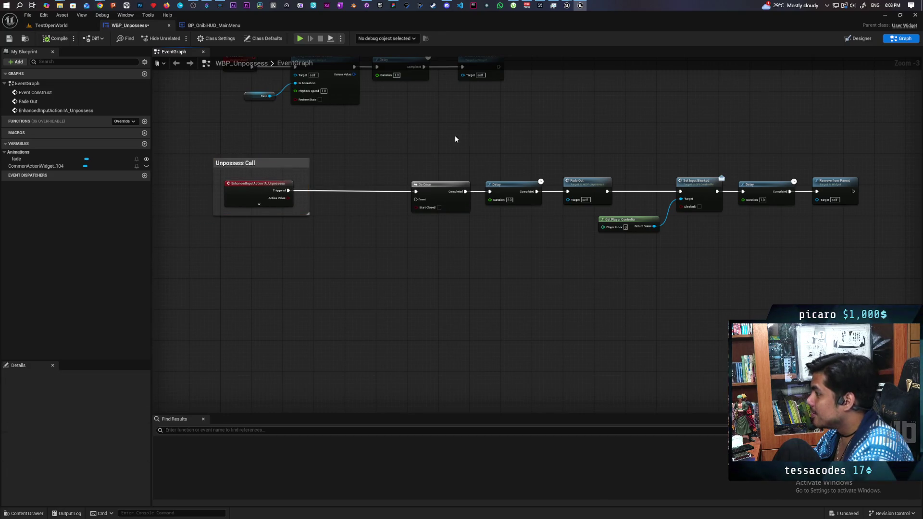
left_click_drag(461, 137, 865, 237)
mouse_move(448, 189)
left_mouse_down()
mouse_move(339, 192)
mouse_move(359, 189)
left_mouse_up()
left_click(298, 269)
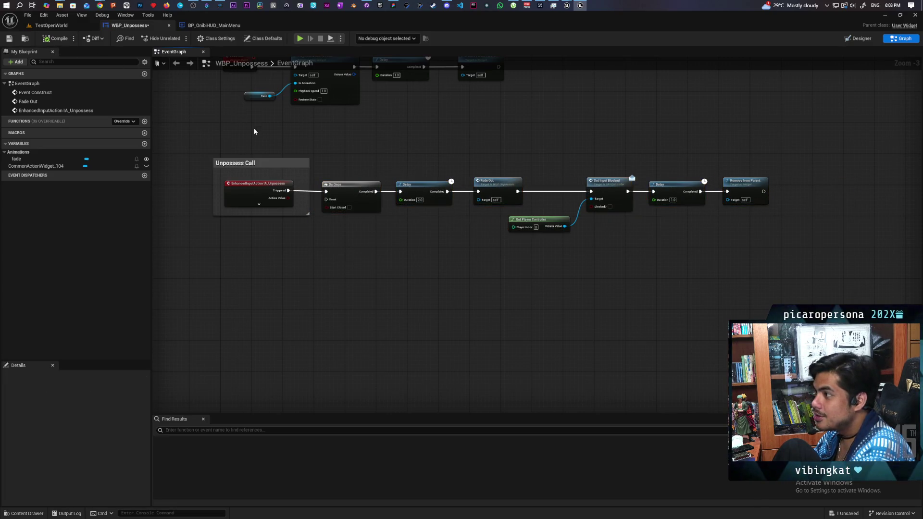
left_click(51, 25)
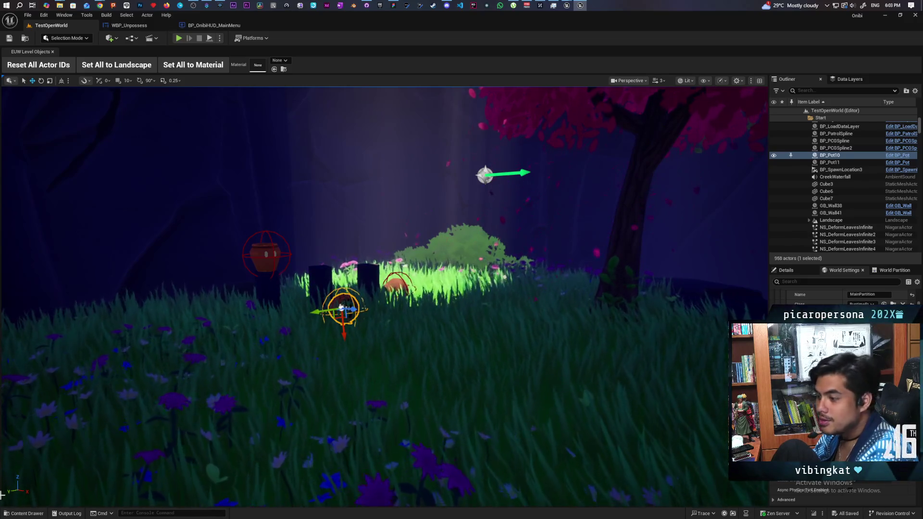
Step: Open BP_OnibiGamemode_Explore_MainMenu from the GameModes folder in the Content Drawer
key("ctrl+space")
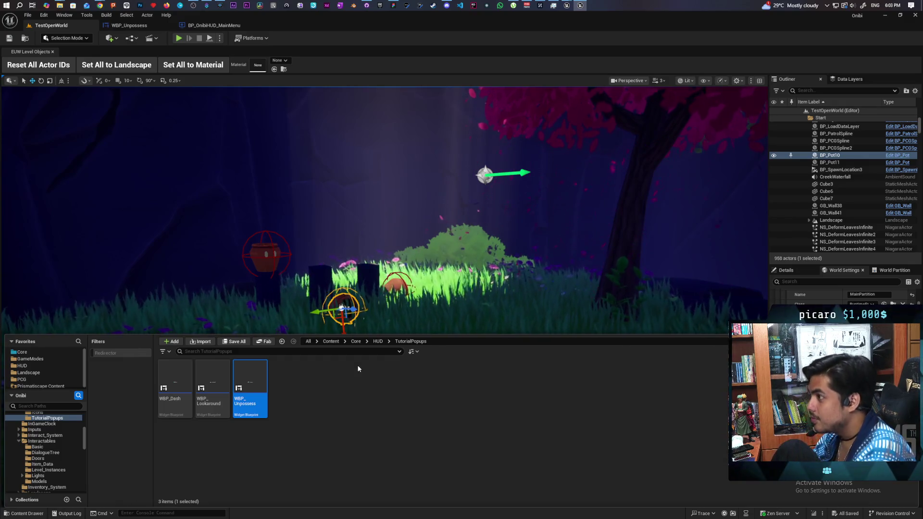
left_click(42, 359)
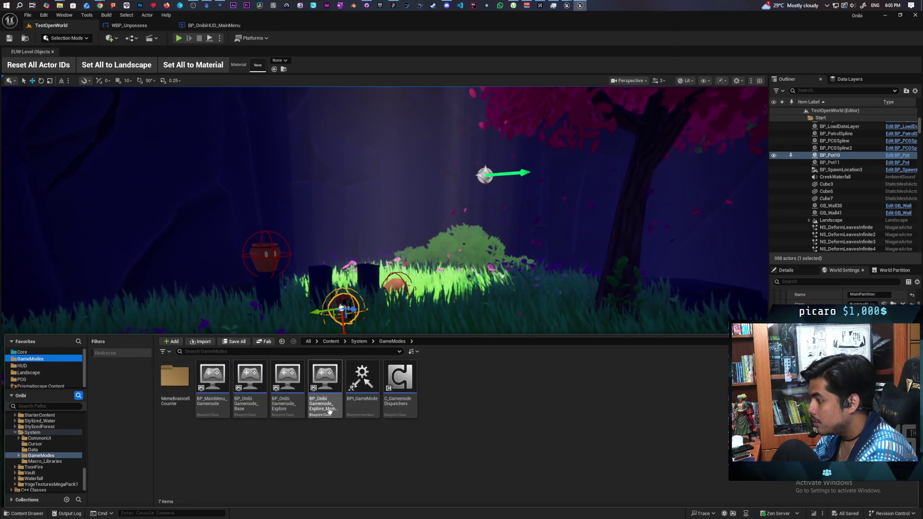
left_click(329, 407)
double_click(329, 407)
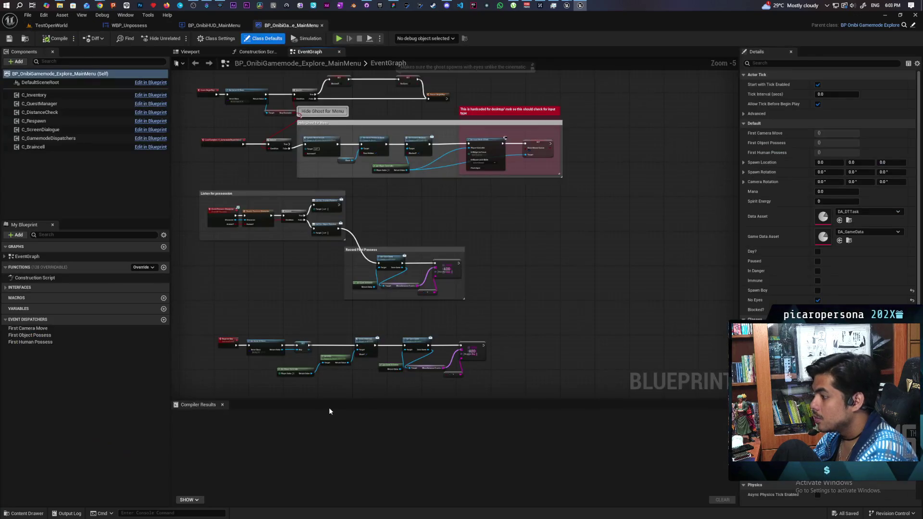
Step: Look over the game mode's EventGraph, including the Record First Possess group
scroll(309, 280, "down", 2)
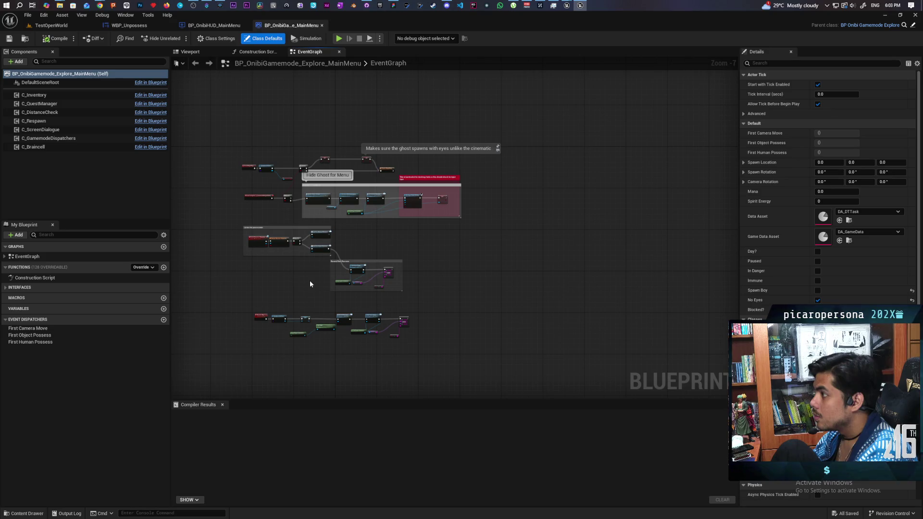
left_click(214, 25)
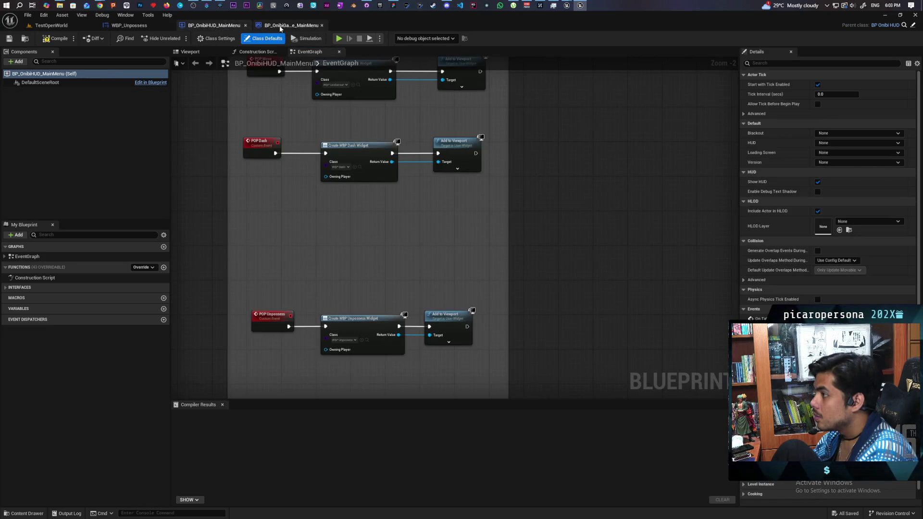
left_click(278, 29)
scroll(357, 226, "up", 2)
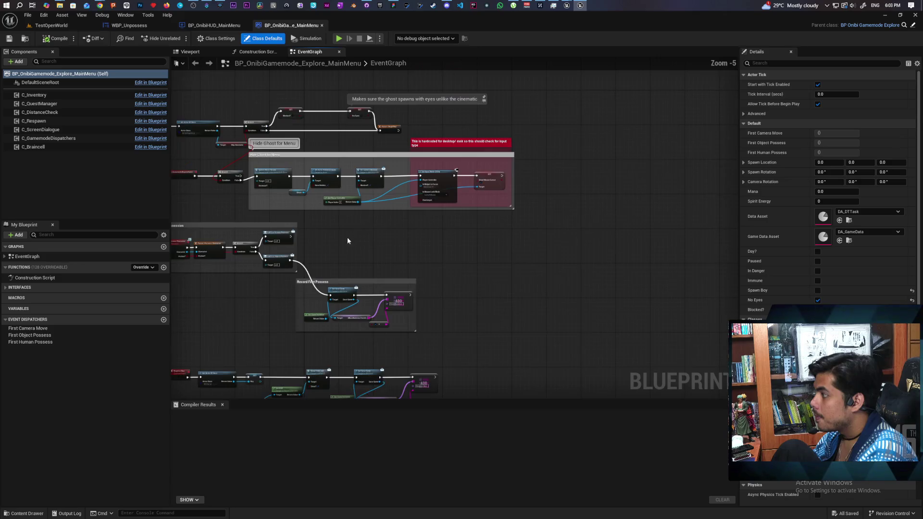
left_click_drag(348, 240, 447, 137)
scroll(300, 186, "up", 1)
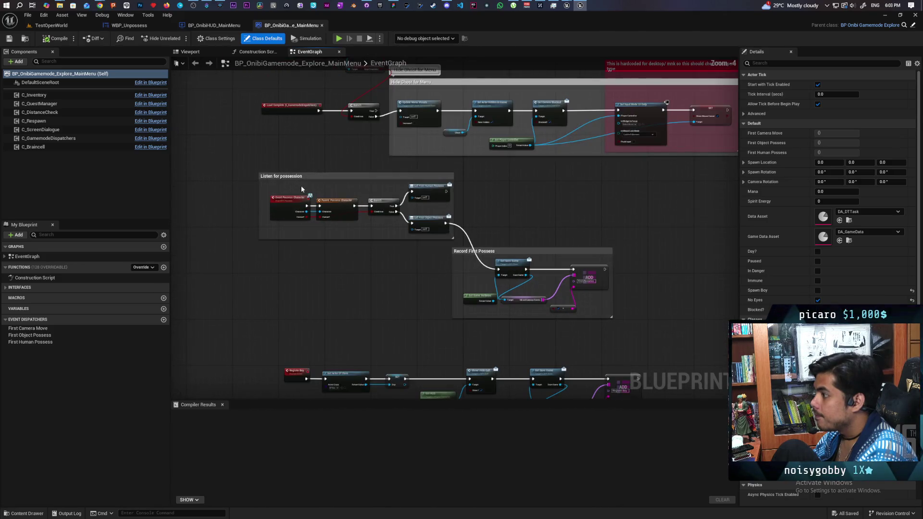
scroll(301, 185, "up", 1)
scroll(301, 184, "down", 1)
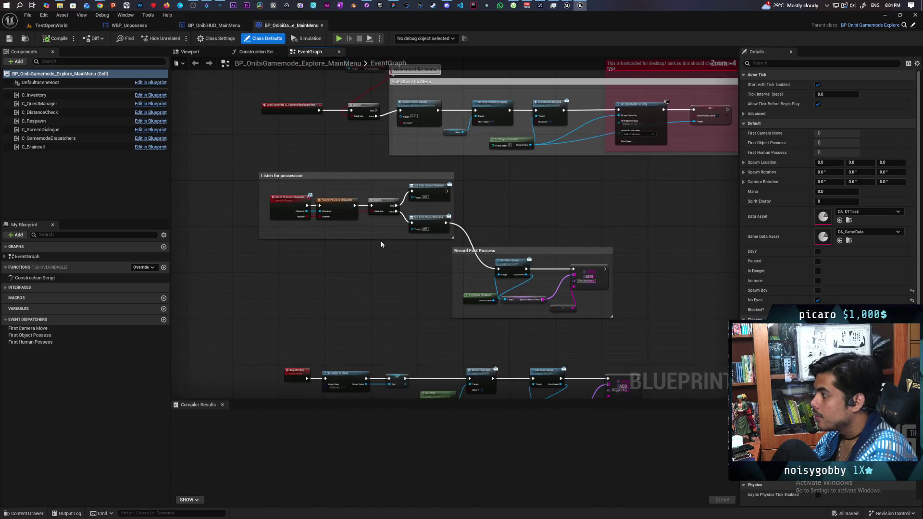
scroll(315, 233, "up", 2)
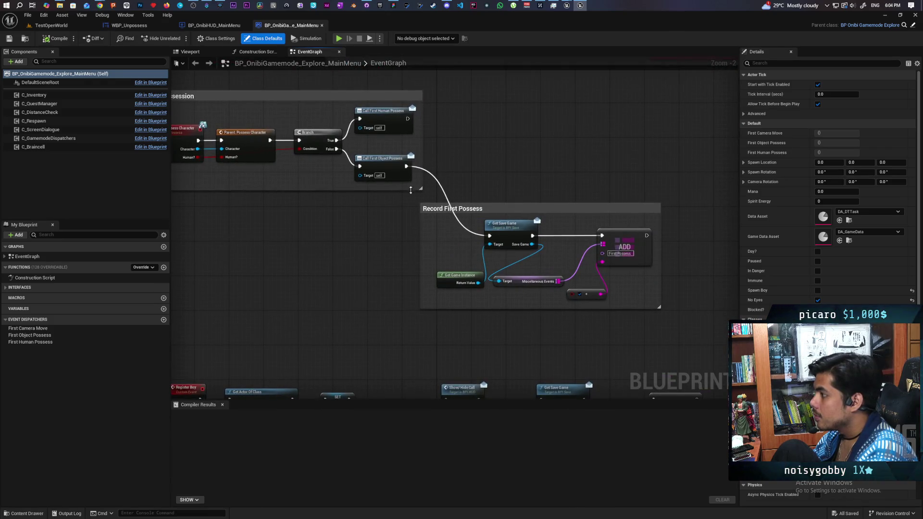
left_click_drag(408, 274, 338, 247)
left_click_drag(315, 199, 608, 324)
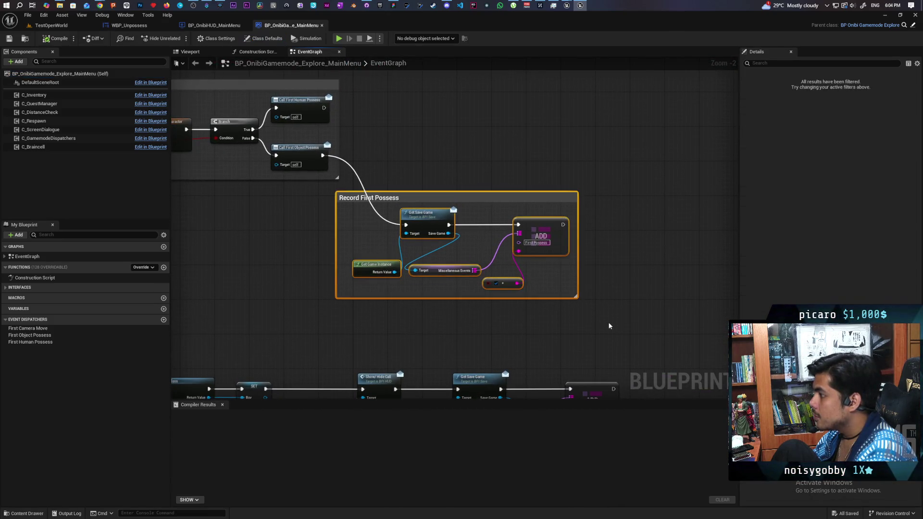
left_click(608, 323)
scroll(524, 318, "down", 2)
scroll(518, 266, "up", 2)
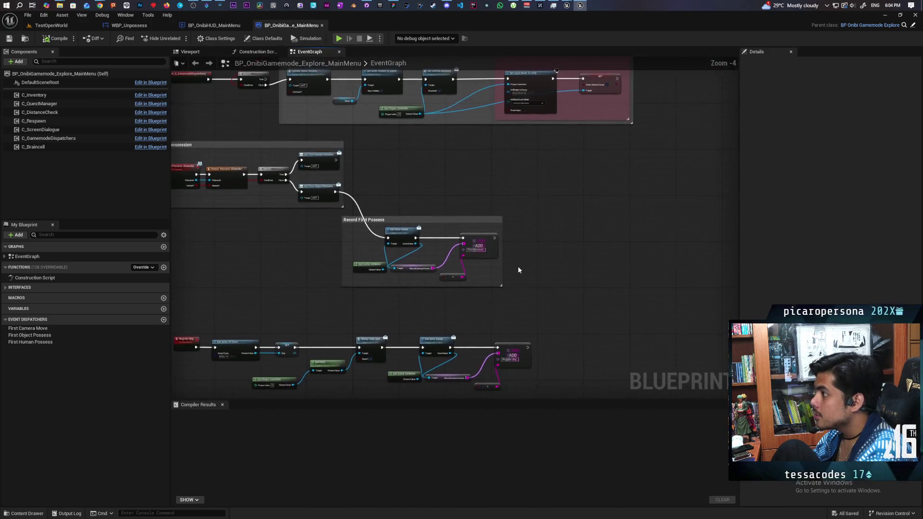
Step: Search for a 'get hud' node without adding one, then return to TestOpenWorld
right_click(515, 268)
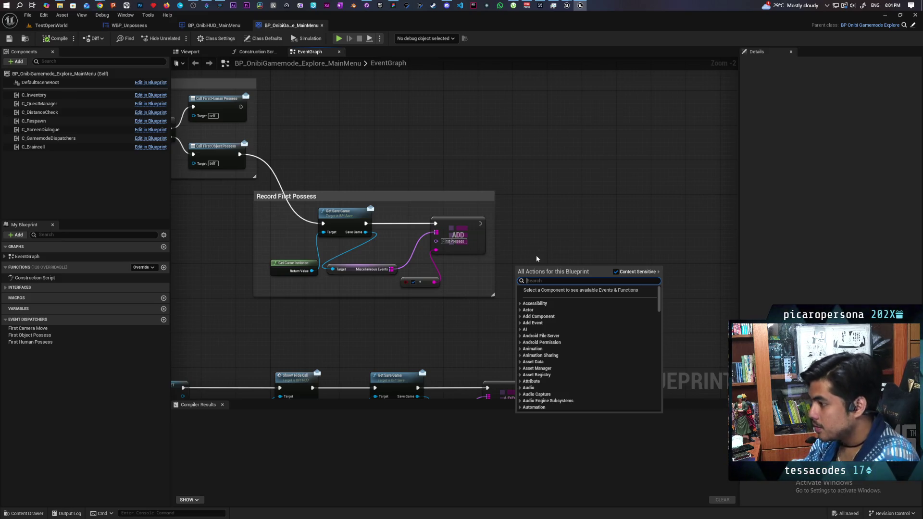
type("get hud")
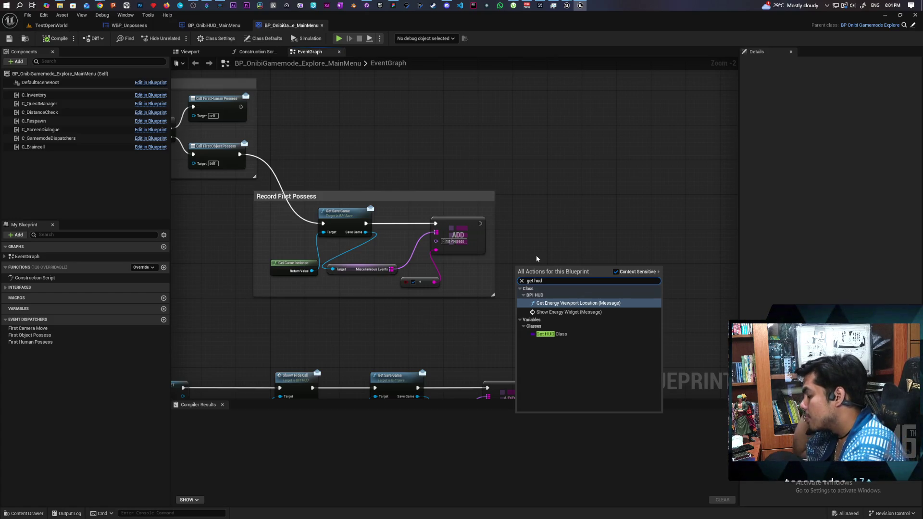
left_click(552, 223)
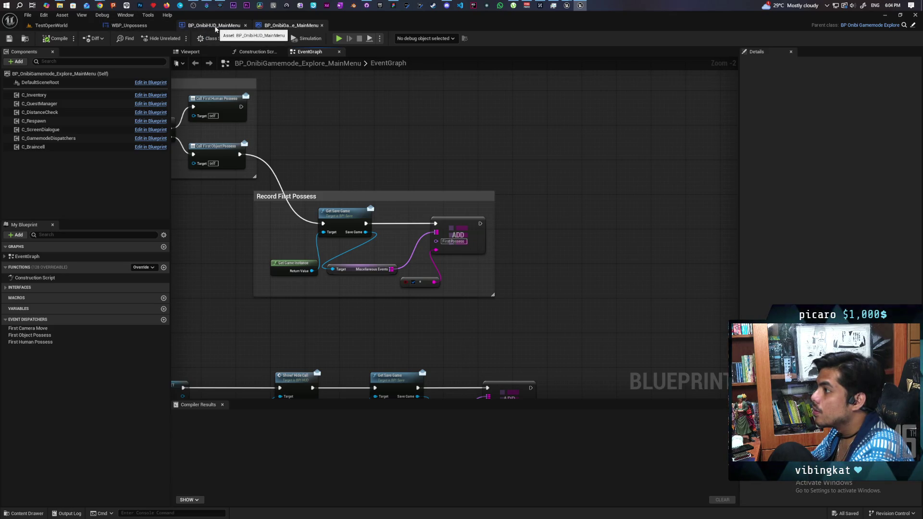
left_click(51, 25)
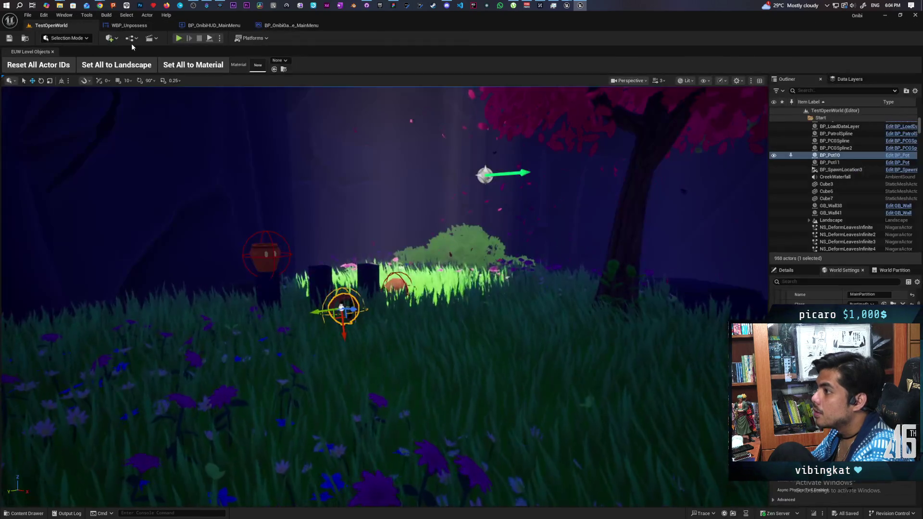
Step: Open the Level Blueprint and select all its nodes, including the HUD cast chain
left_click(130, 38)
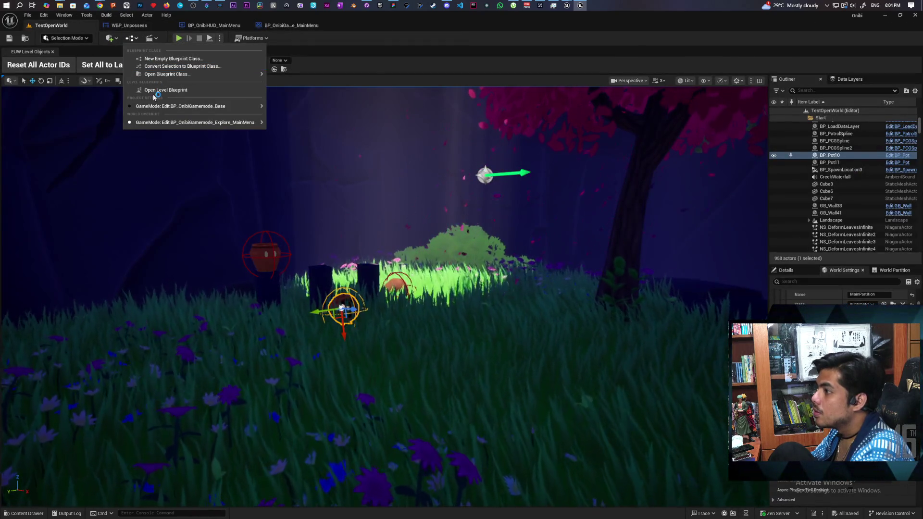
left_click(313, 107)
scroll(390, 154, "down", 2)
scroll(368, 171, "up", 3)
left_click_drag(368, 171, 473, 252)
left_click_drag(446, 207, 438, 247)
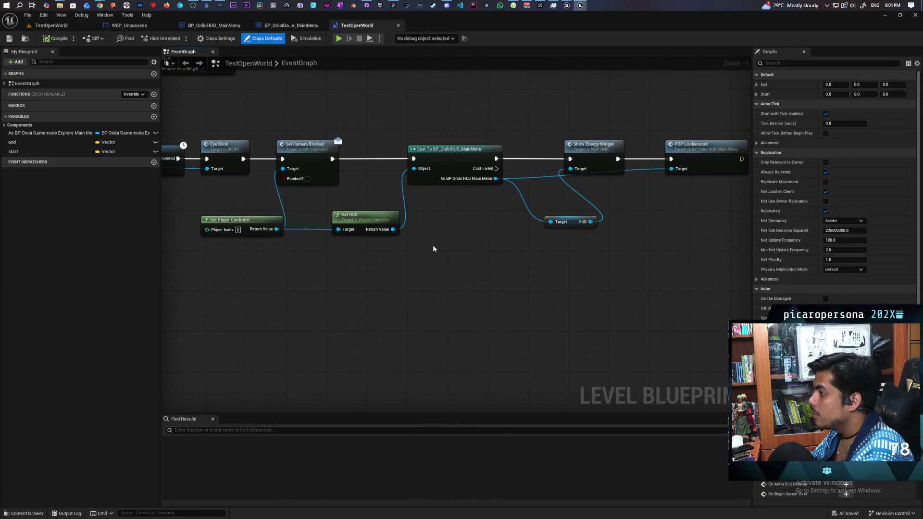
key("ctrl+a")
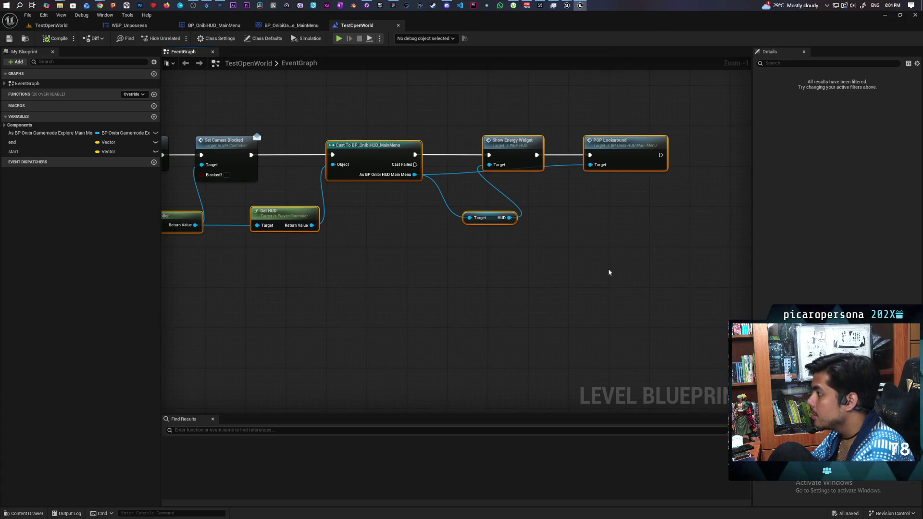
Step: Paste the HUD cast nodes into the game mode EventGraph and arrange them in open space
left_click(291, 25)
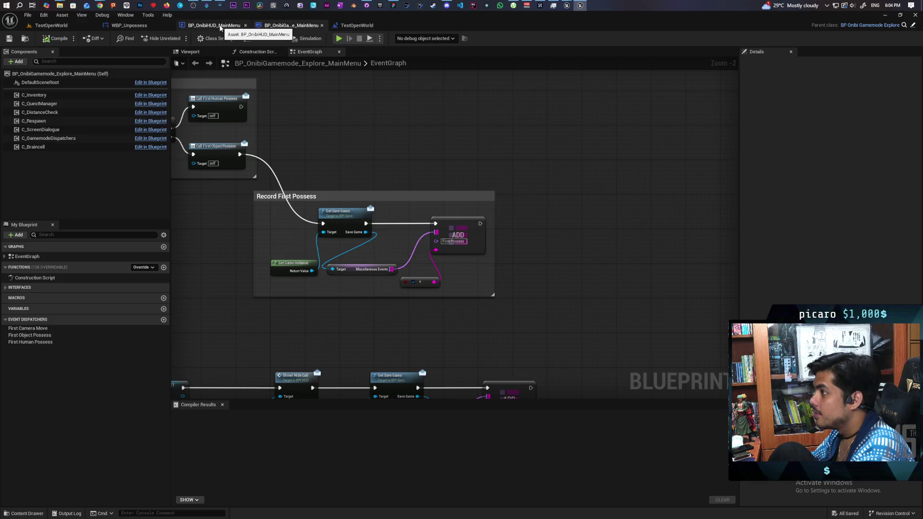
left_click_drag(564, 186, 390, 144)
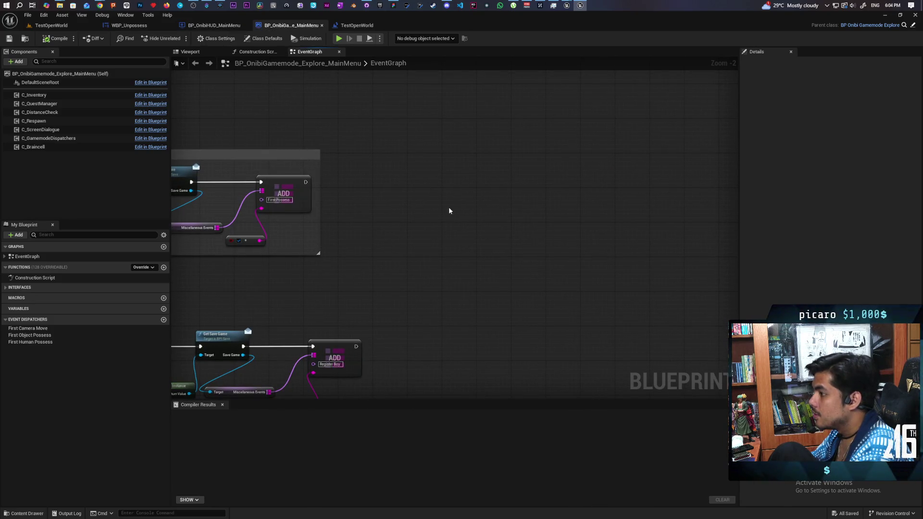
key("ctrl+v")
mouse_move(455, 183)
left_mouse_down()
mouse_move(479, 210)
mouse_move(474, 189)
mouse_move(700, 299)
left_mouse_up()
left_click_drag(487, 214, 466, 180)
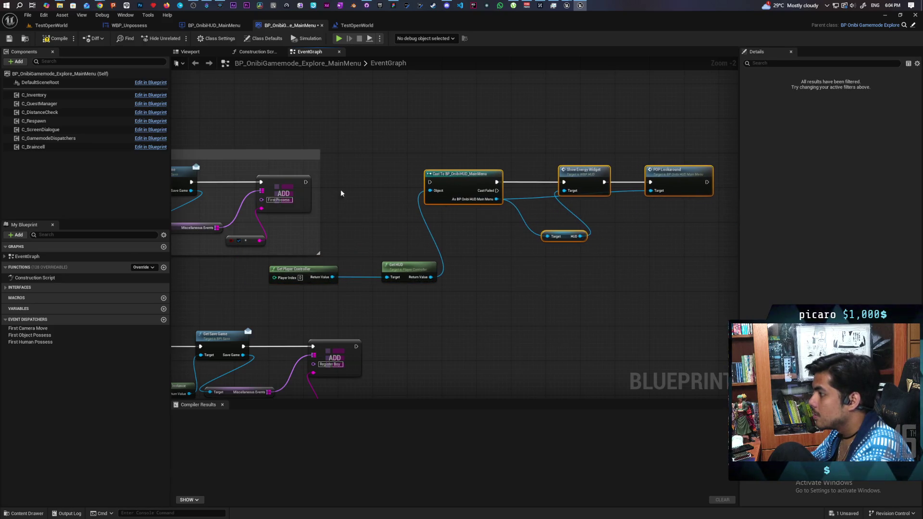
left_click_drag(663, 234, 529, 224)
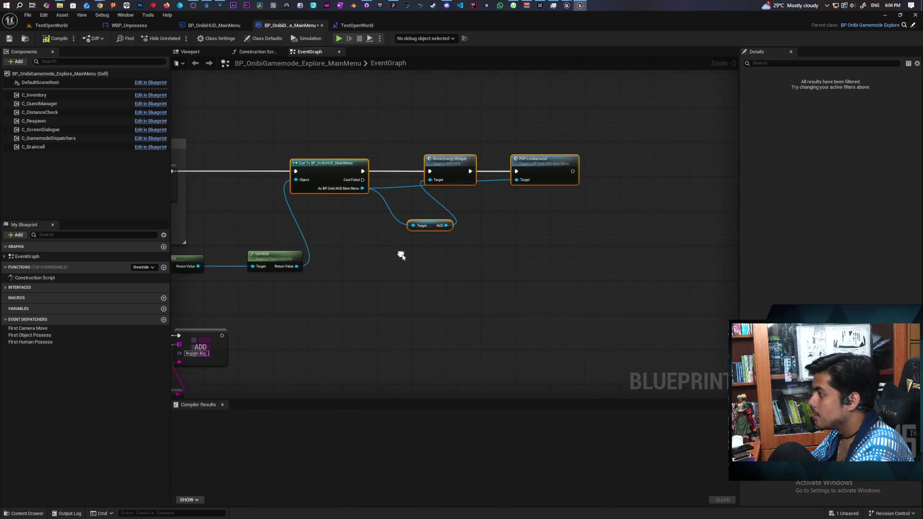
left_click(444, 219)
Step: Replace POP Lookaround with a POP Unpossess call wired after Show Energy Widget
left_click_drag(360, 190, 524, 229)
type("POP")
key("Down")
key("Down")
key("Return")
left_click(565, 182)
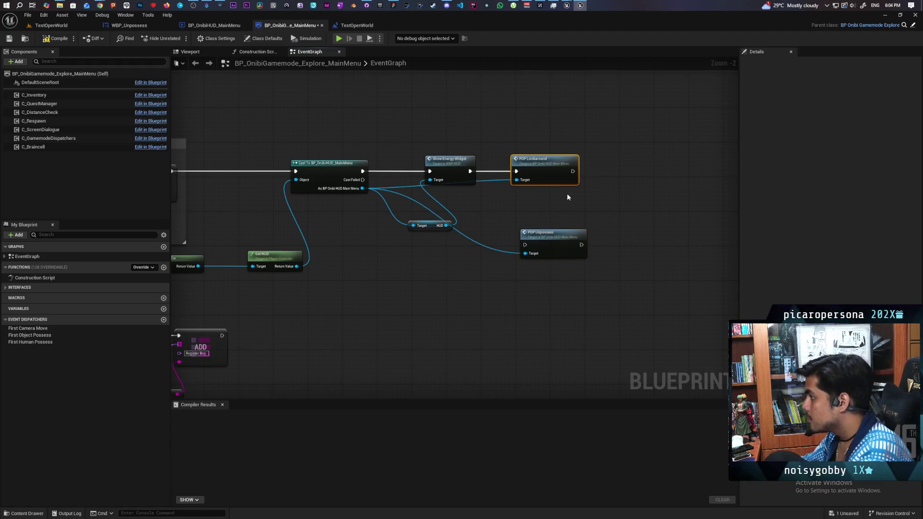
key("Delete")
left_click_drag(549, 243, 536, 185)
mouse_move(471, 171)
left_mouse_down()
mouse_move(512, 184)
mouse_move(528, 172)
left_mouse_up()
Step: Compile and save the game mode blueprint, then return to TestOpenWorld
key("F7")
key("ctrl+s")
left_click(68, 24)
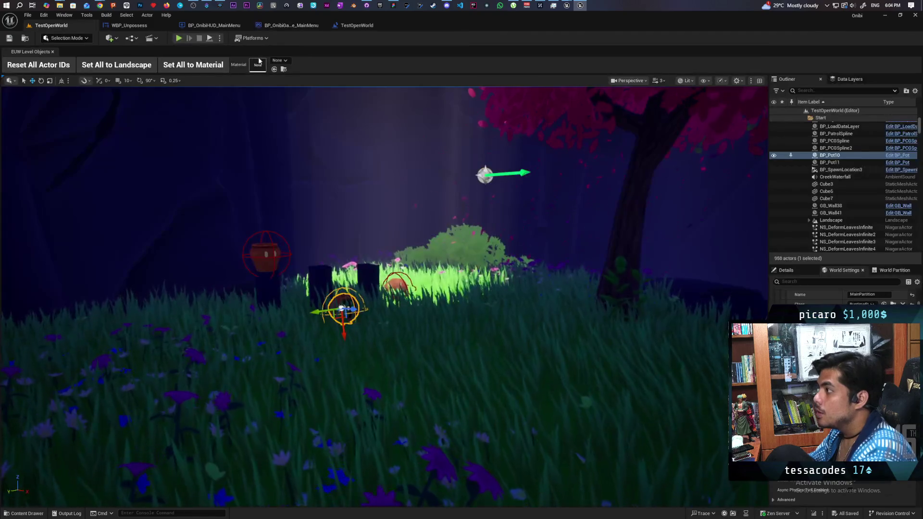
Step: Start a play test and open the failing DTTask_TeachPossess blueprint at its broken node
left_click(178, 38)
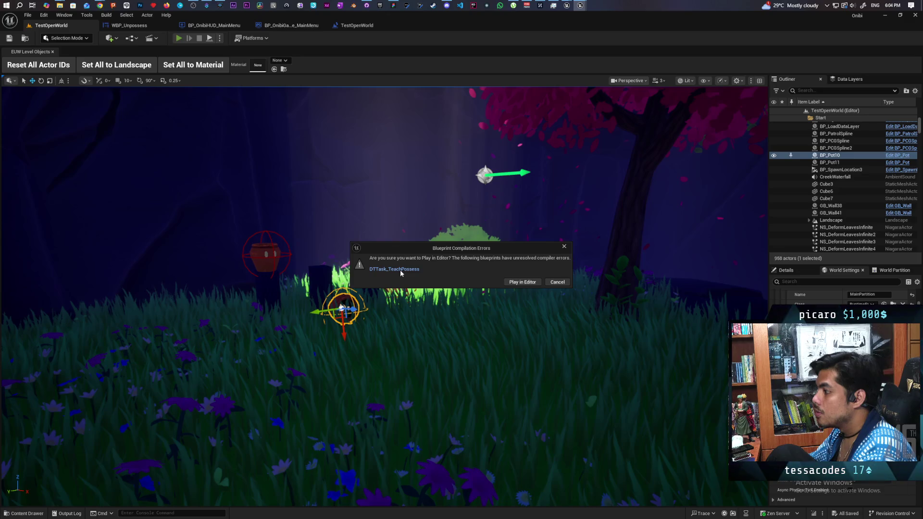
left_click(400, 270)
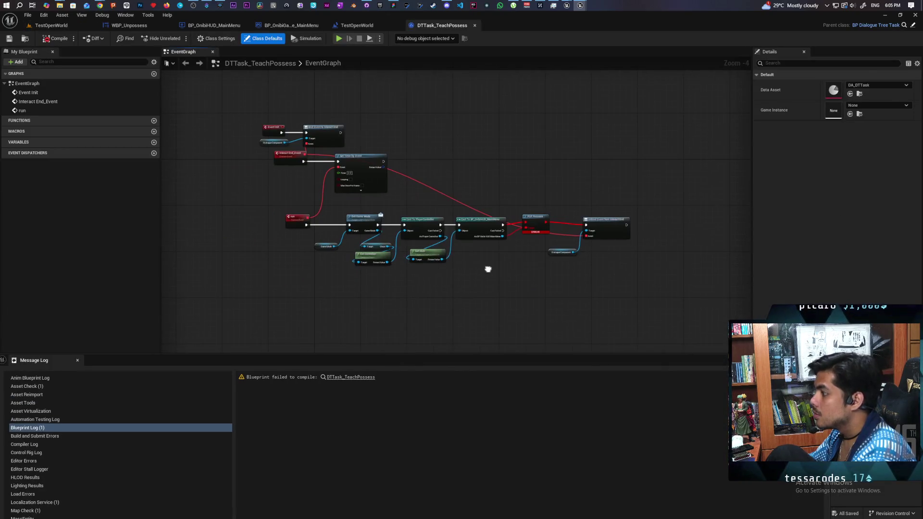
scroll(509, 272, "up", 2)
mouse_move(525, 270)
left_mouse_down()
mouse_move(504, 305)
mouse_move(488, 309)
mouse_move(506, 296)
mouse_move(536, 315)
mouse_move(562, 316)
left_mouse_up()
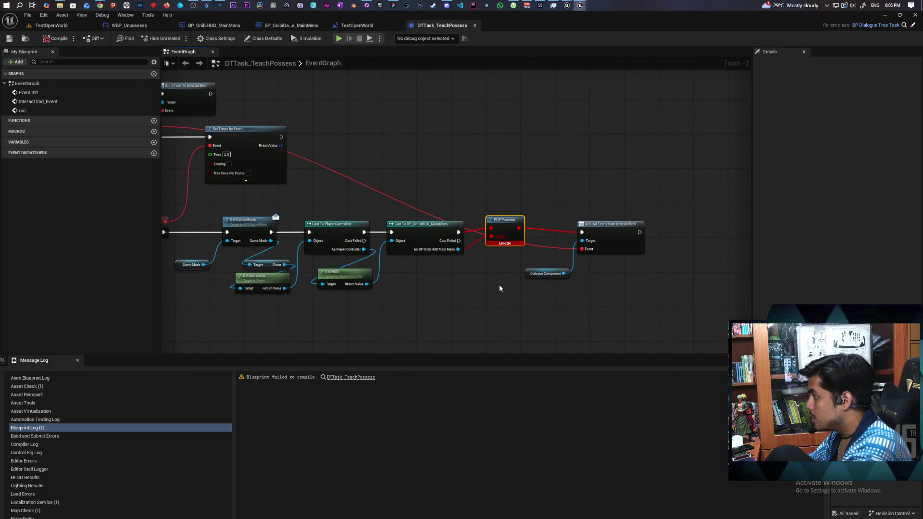
Step: Delete POP Possess, wire the HUD cast straight into Unbind Event, and recompile cleanly
key("Delete")
left_click_drag(458, 233, 581, 232)
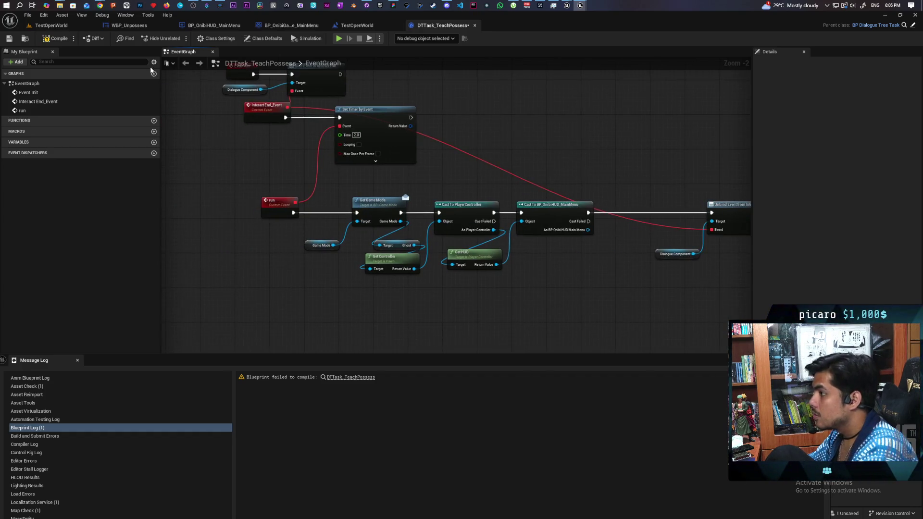
left_click(55, 38)
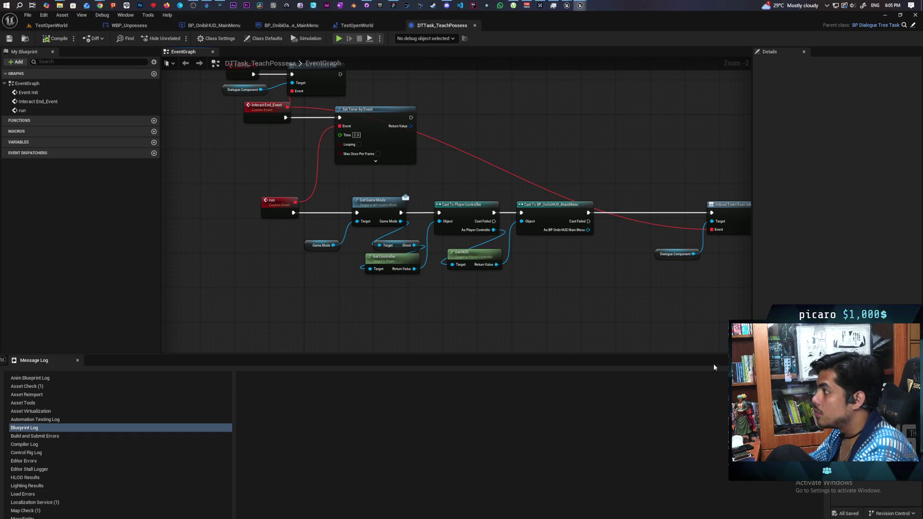
left_click(51, 25)
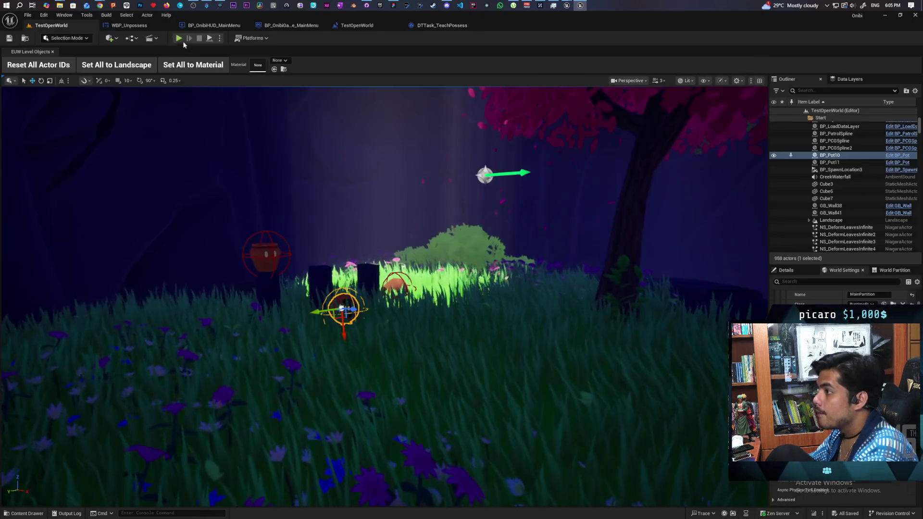
key("alt+p")
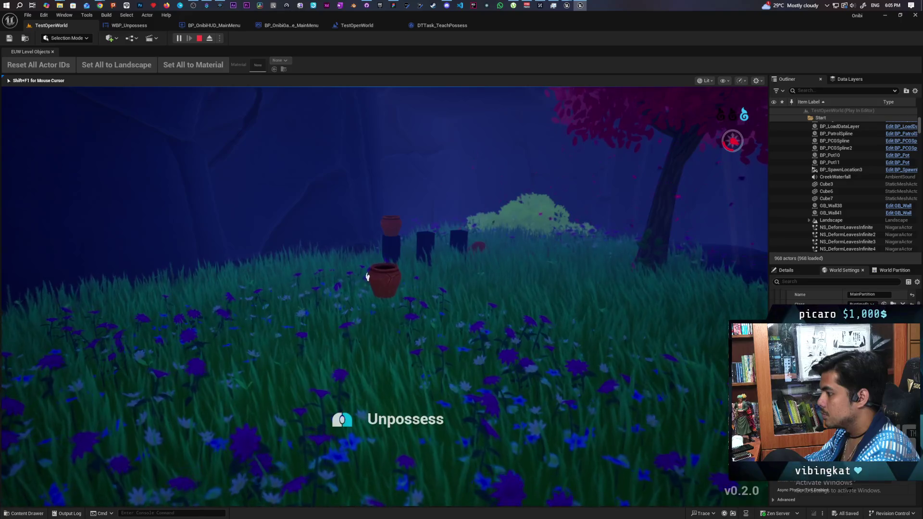
key("Escape")
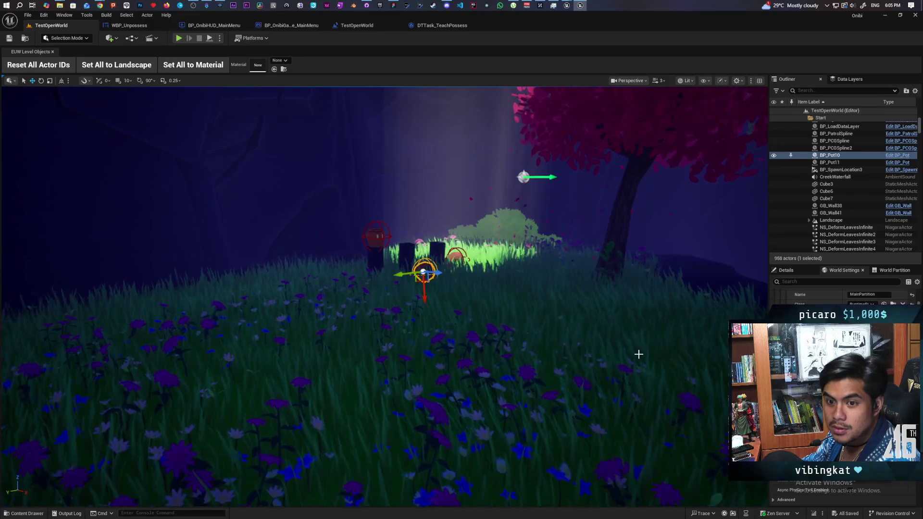
Step: Switch through the blueprint tabs to the Explore game mode graph and pan to the possession nodes
left_click(132, 26)
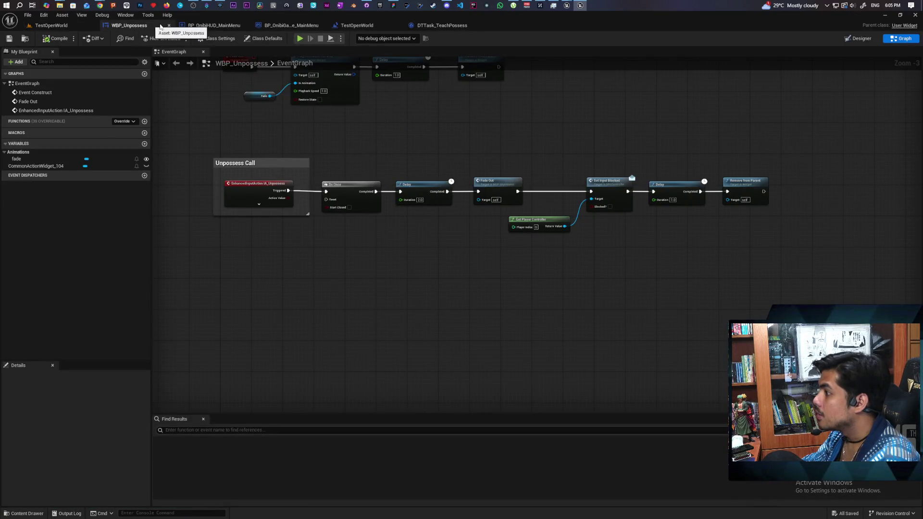
left_click(214, 26)
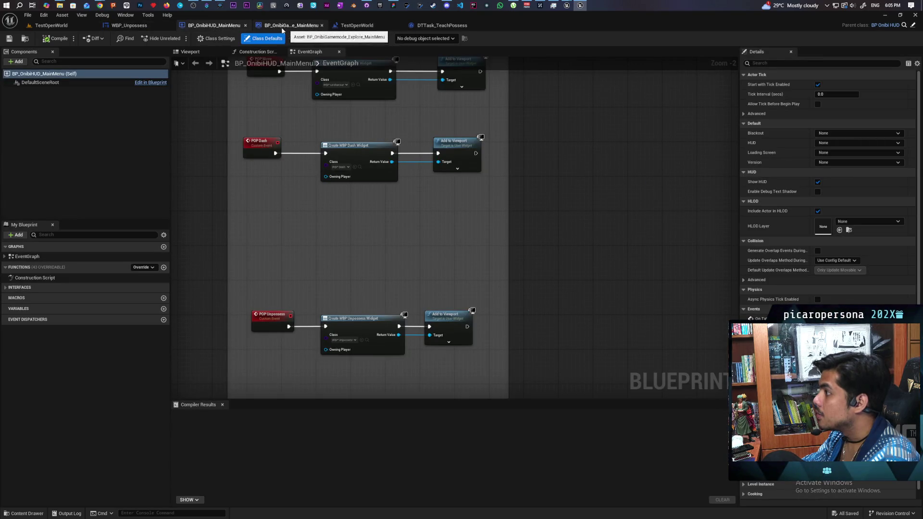
left_click(354, 27)
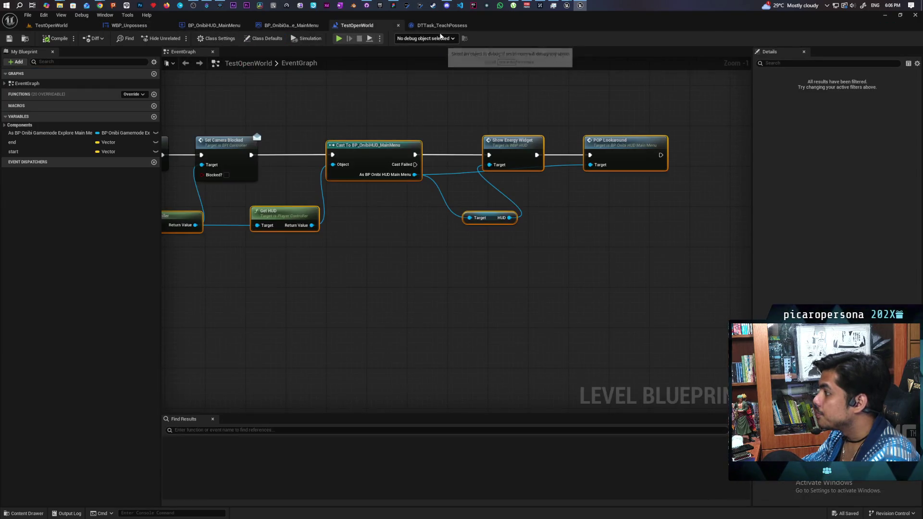
left_click(291, 26)
scroll(431, 123, "down", 4)
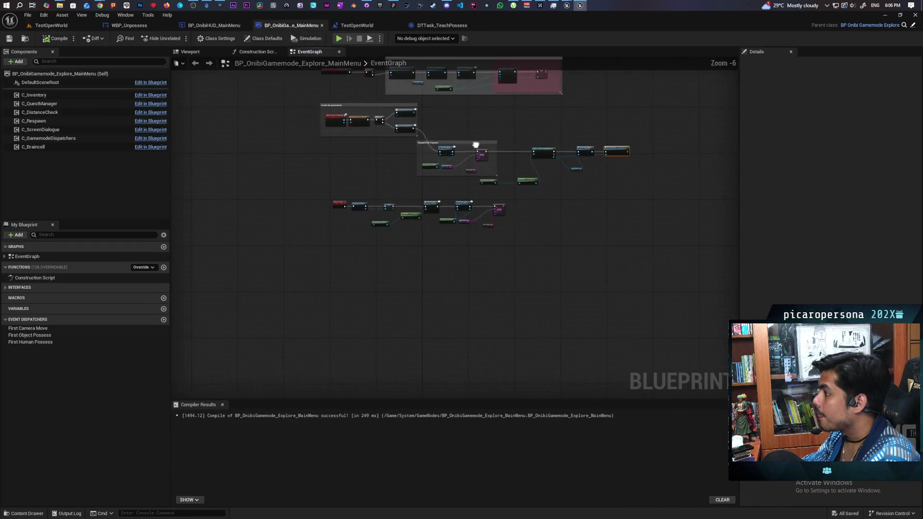
scroll(469, 187, "up", 3)
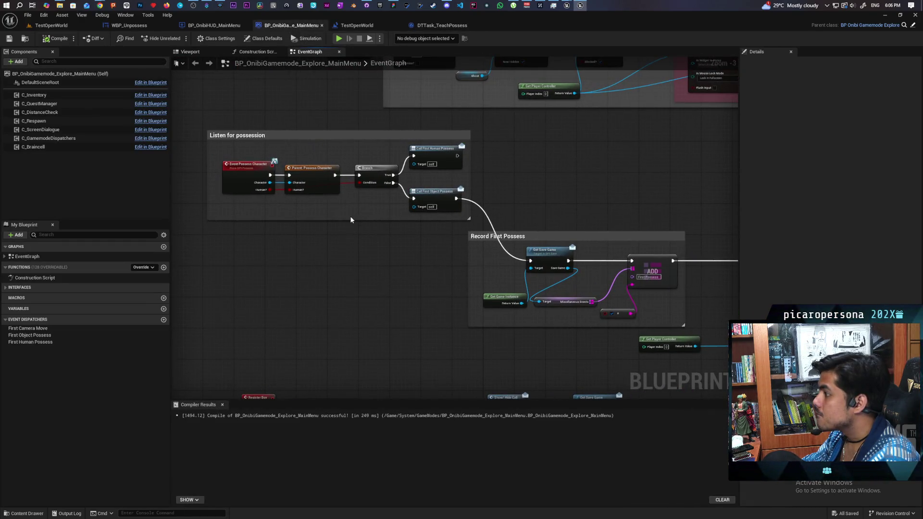
scroll(350, 215, "up", 2)
left_click_drag(348, 234, 381, 257)
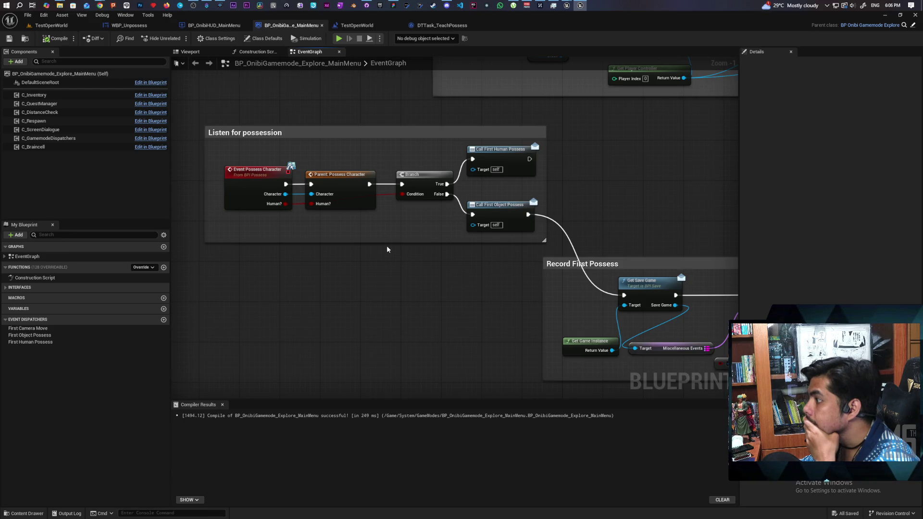
mouse_move(385, 246)
left_mouse_down()
mouse_move(374, 158)
mouse_move(397, 158)
left_mouse_up()
mouse_move(434, 158)
left_mouse_down()
mouse_move(515, 154)
mouse_move(540, 123)
mouse_move(491, 148)
mouse_move(425, 133)
mouse_move(636, 144)
mouse_move(640, 163)
left_mouse_up()
Step: Select the Listen for possession comment and nodes, then pan toward the ADD node
mouse_move(234, 212)
left_mouse_down()
mouse_move(392, 121)
mouse_move(483, 89)
left_mouse_up()
left_click_drag(571, 150, 559, 189)
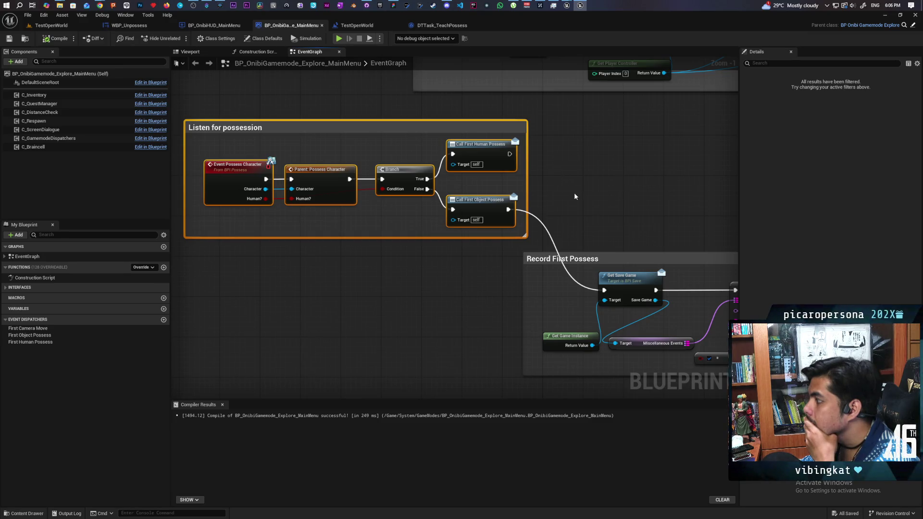
left_click_drag(573, 192, 503, 170)
left_click_drag(402, 223, 347, 193)
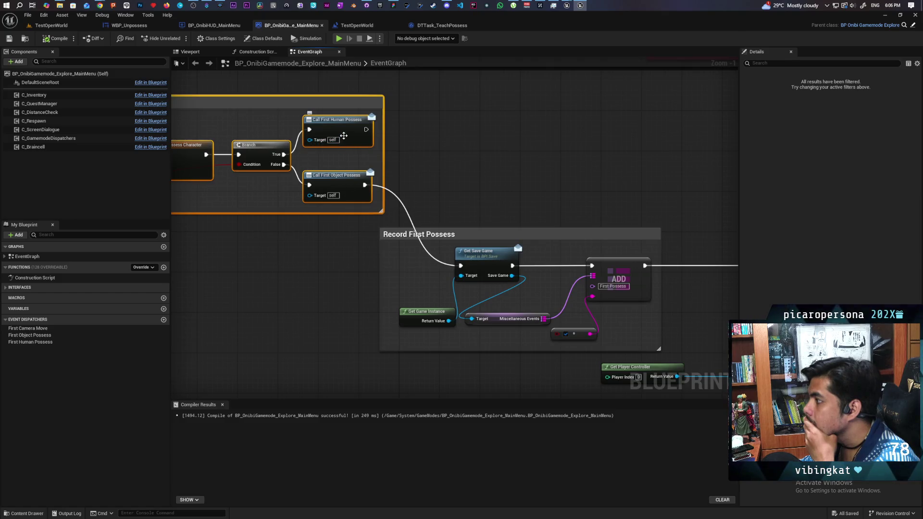
mouse_move(350, 144)
left_mouse_down()
mouse_move(404, 129)
mouse_move(383, 117)
left_mouse_up()
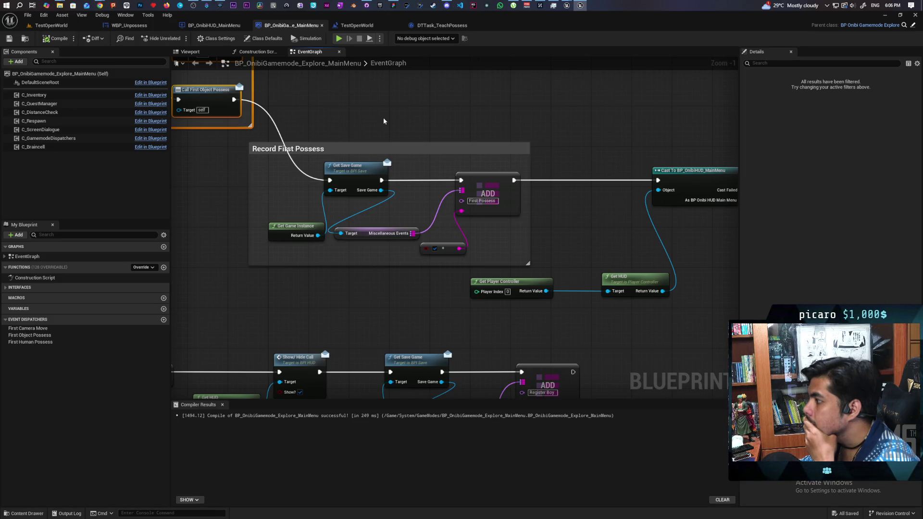
mouse_move(361, 115)
left_mouse_down()
mouse_move(469, 169)
mouse_move(525, 169)
mouse_move(507, 157)
mouse_move(457, 167)
mouse_move(649, 163)
mouse_move(624, 174)
left_mouse_up()
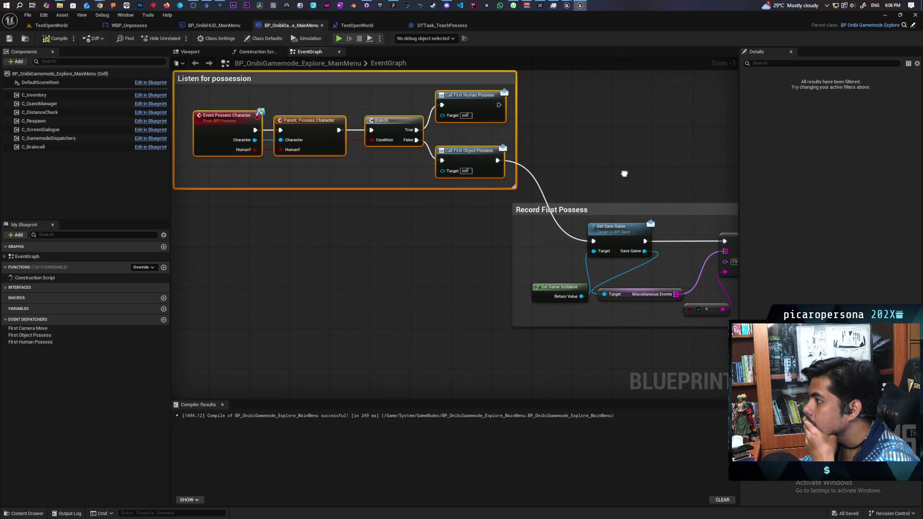
mouse_move(624, 173)
left_mouse_down()
mouse_move(567, 165)
mouse_move(550, 176)
mouse_move(571, 187)
mouse_move(515, 165)
mouse_move(442, 163)
mouse_move(436, 177)
left_mouse_up()
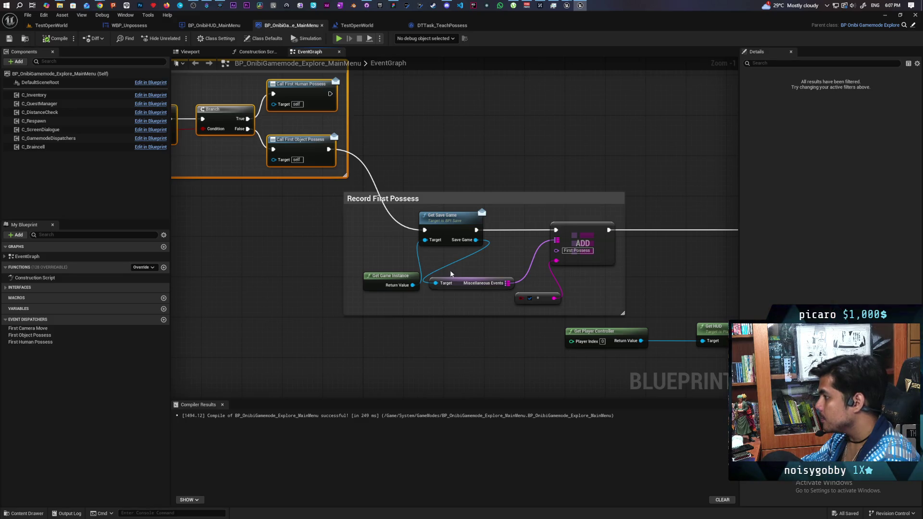
Step: Move the ADD node and its boolean input further right within Record First Possess
left_click_drag(445, 273, 347, 252)
left_click_drag(457, 244, 366, 288)
left_click_drag(422, 220, 518, 220)
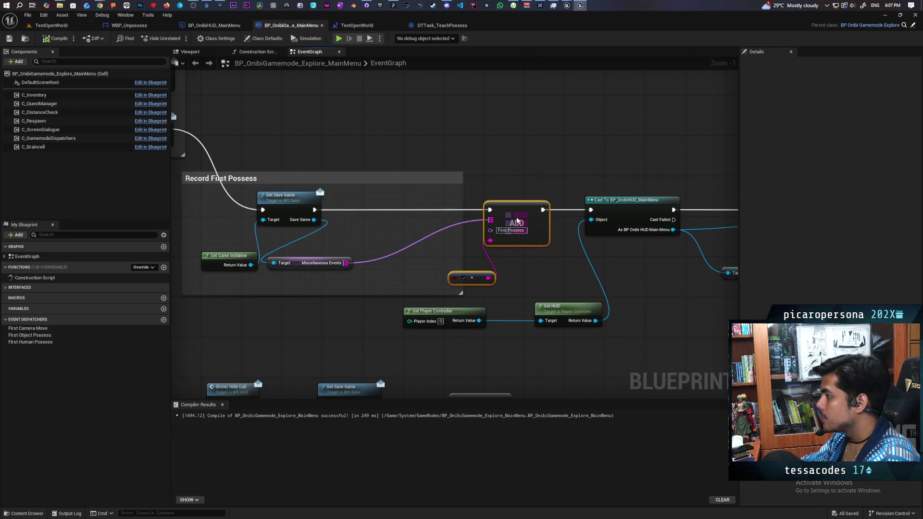
left_click_drag(360, 246, 392, 236)
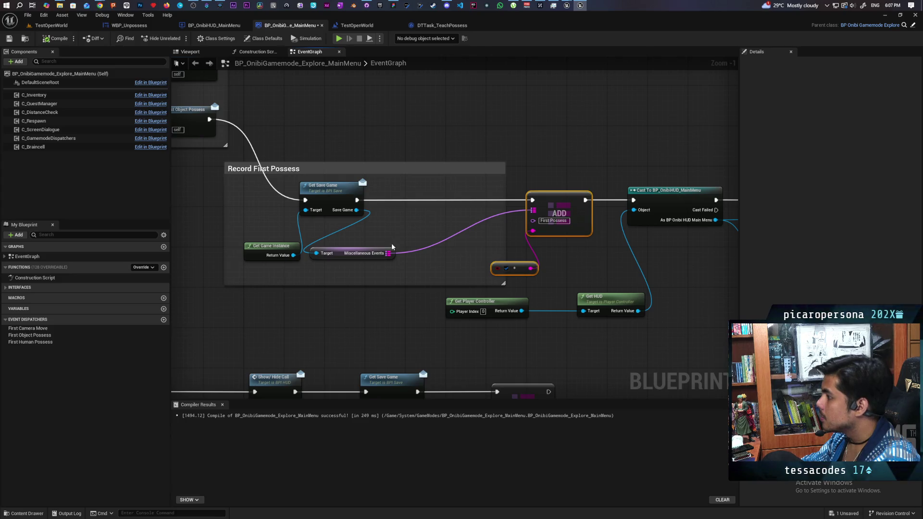
left_click_drag(388, 253, 419, 230)
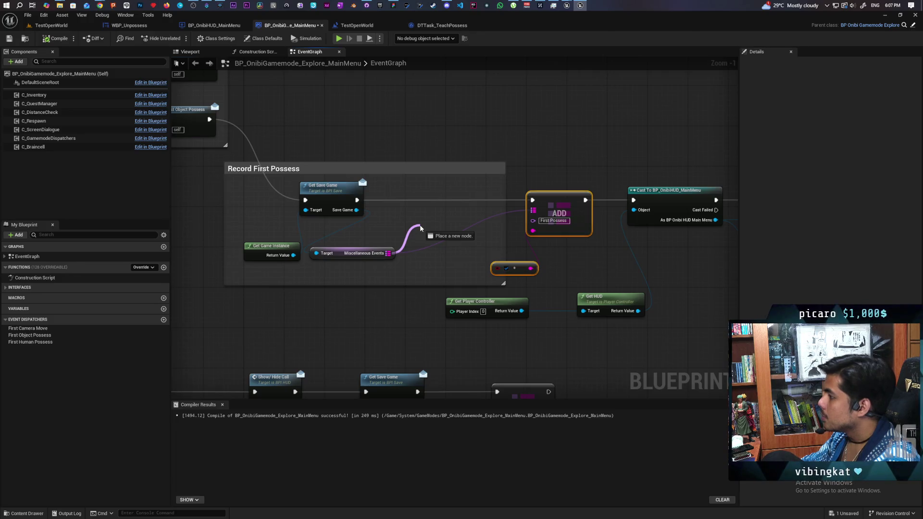
left_click_drag(421, 228, 391, 221)
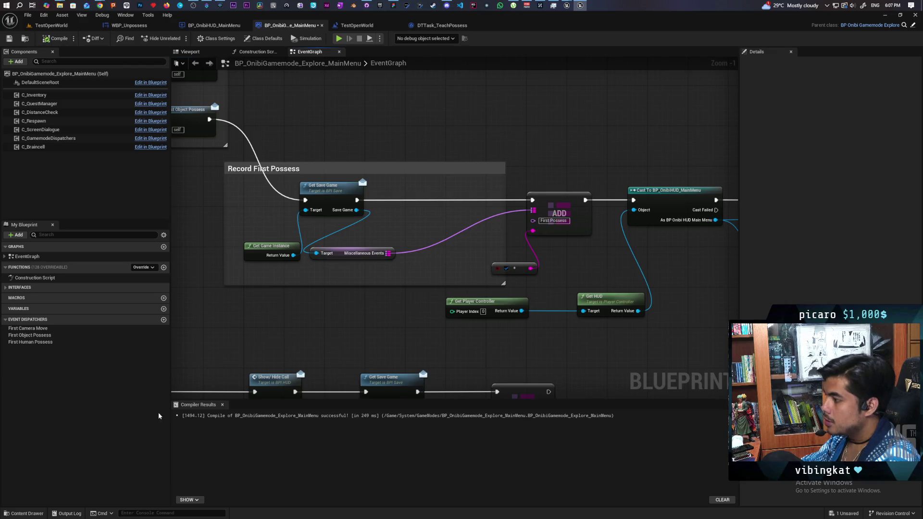
left_click(25, 514)
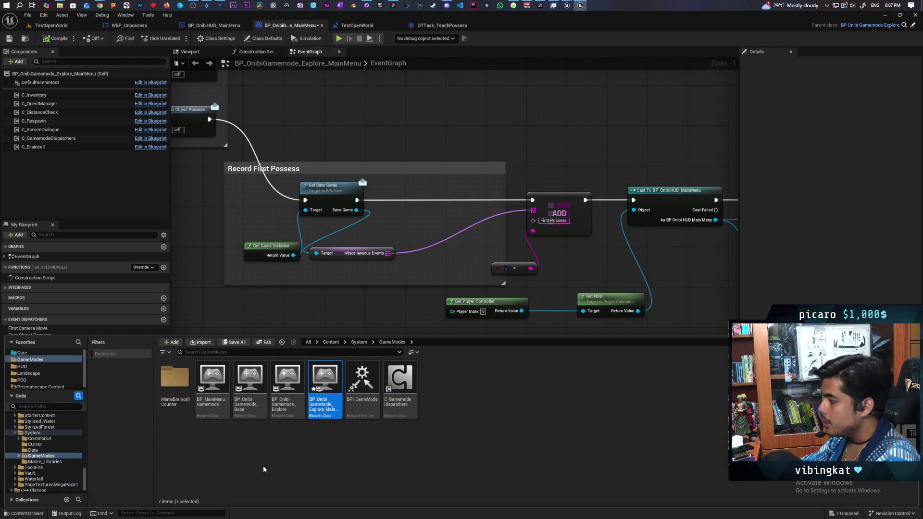
Step: Search Content for 'misce' and open the BFL_Events function library
left_click(331, 343)
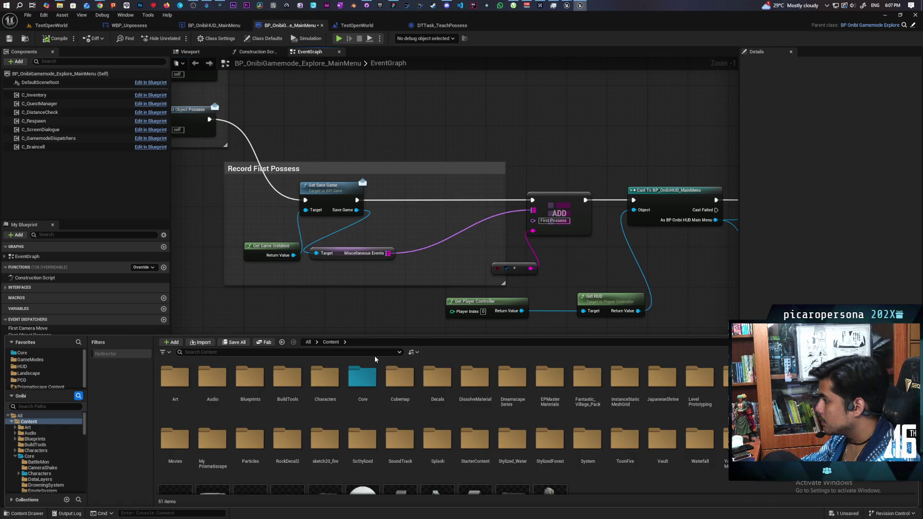
type("misce")
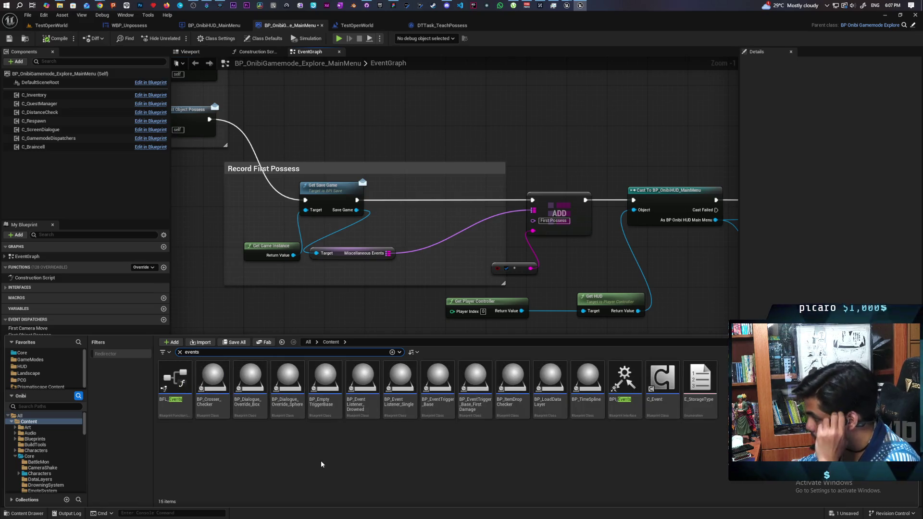
double_click(175, 380)
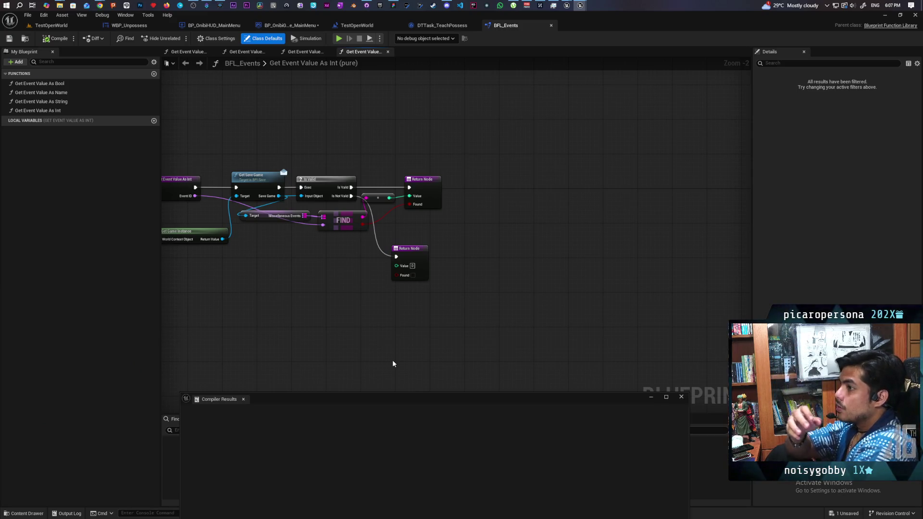
Step: Inspect the Get Event Value functions, including As Bool, then return to the game mode graph
mouse_move(225, 201)
left_mouse_down()
mouse_move(262, 154)
mouse_move(381, 157)
left_mouse_up()
scroll(384, 159, "up", 2)
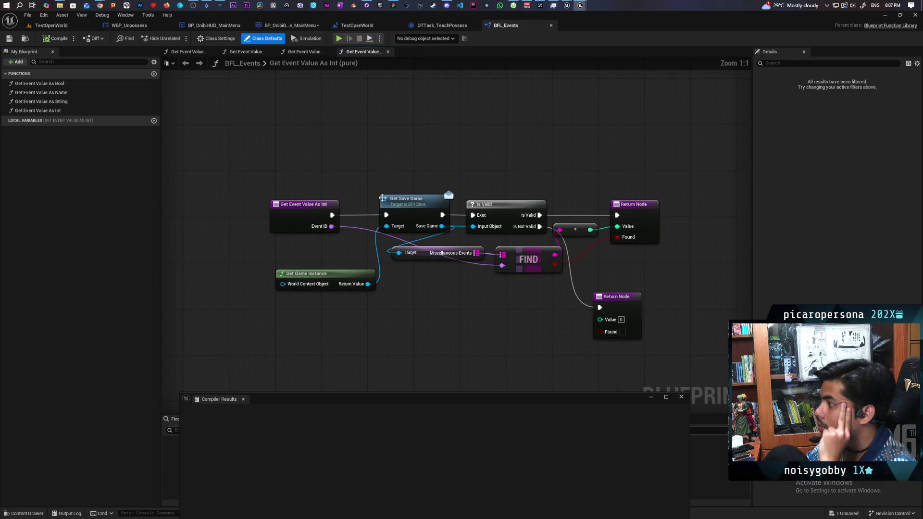
left_click_drag(402, 289, 398, 272)
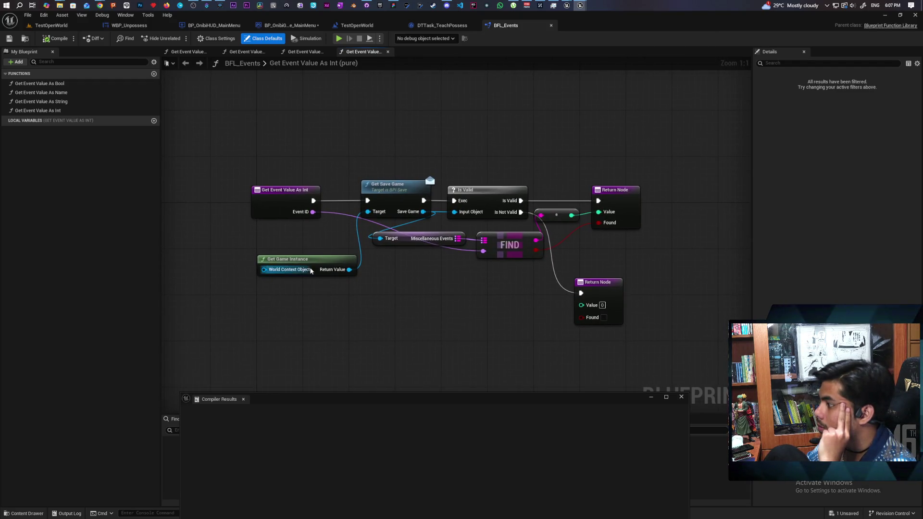
left_click(53, 83)
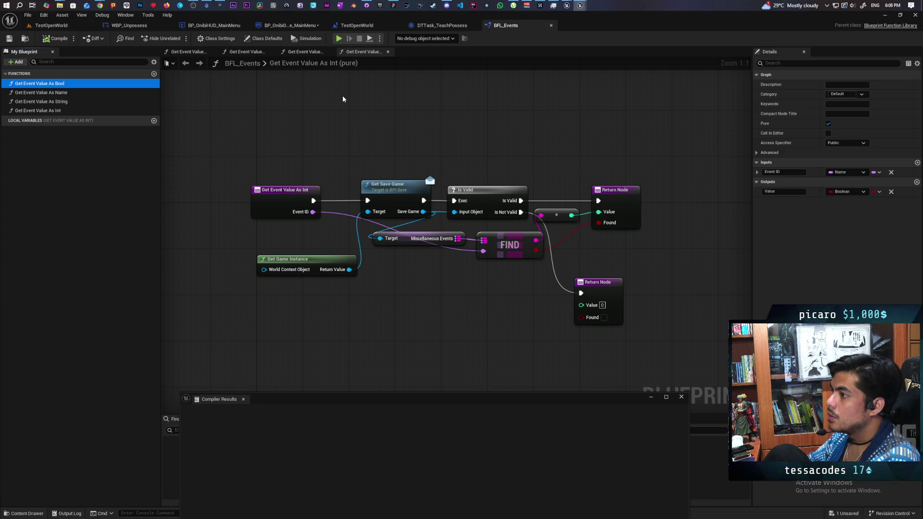
left_click(442, 26)
left_click(351, 25)
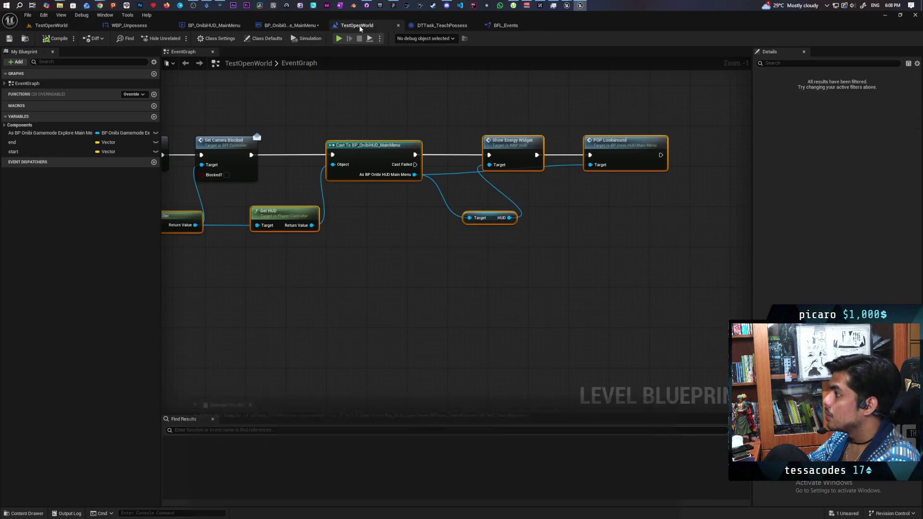
left_click(299, 25)
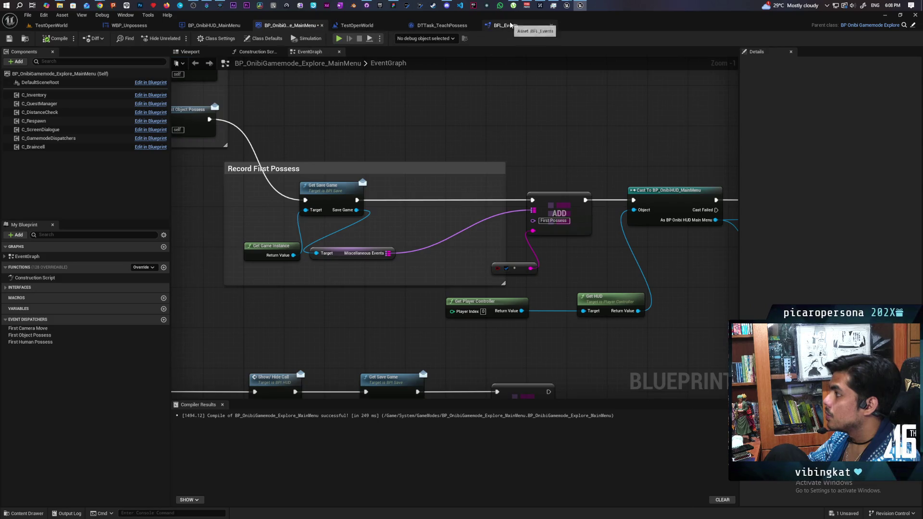
Step: Add a Get Event Value as Bool node to the game mode graph
left_click(506, 26)
left_click(290, 26)
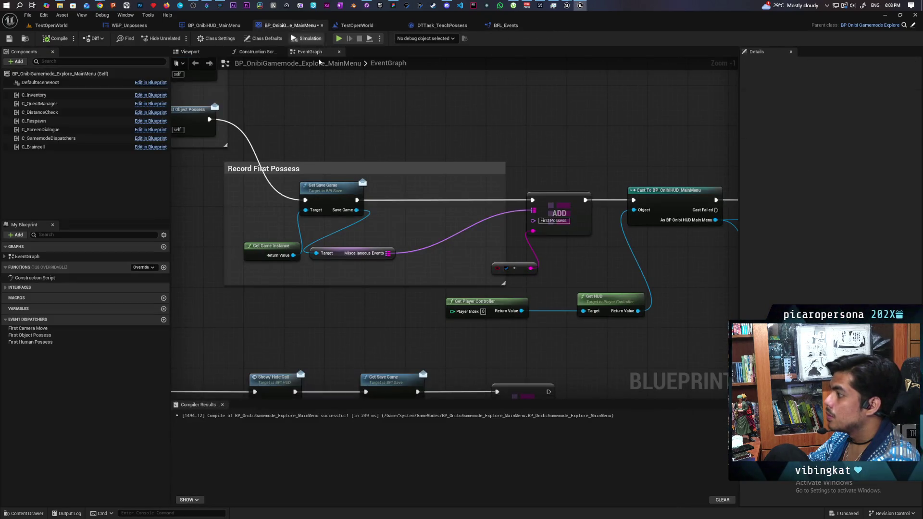
scroll(485, 165, "up", 1)
right_click(300, 280)
type("get event")
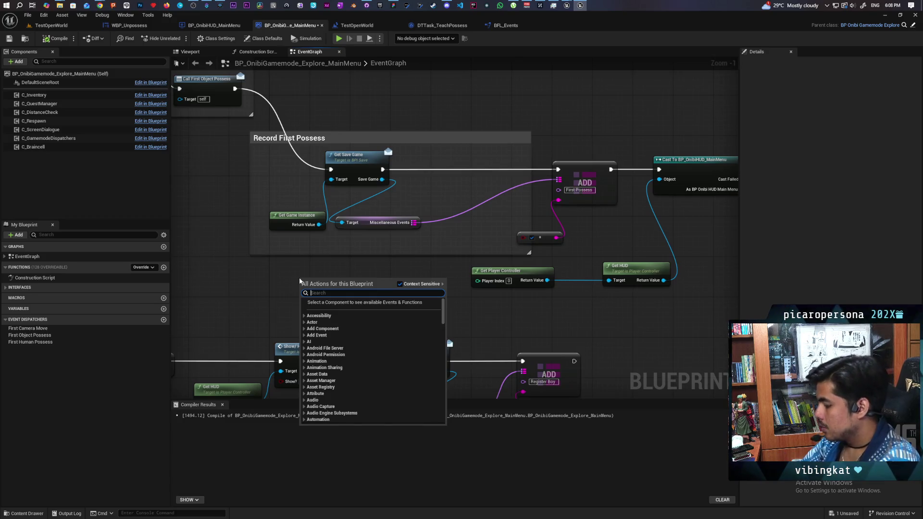
key("Return")
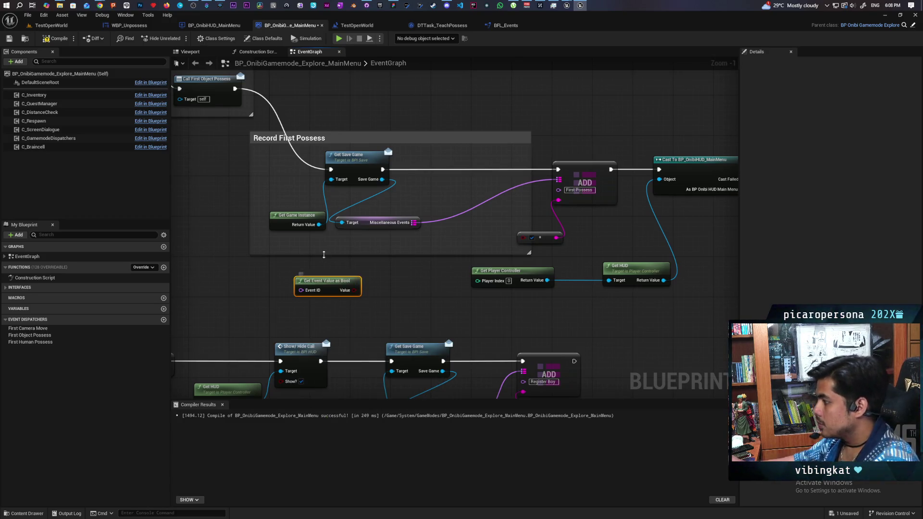
Step: Feed its Event ID from a Make Literal Name node set to 'First Possess'
scroll(401, 320, "up", 1)
left_click_drag(401, 320, 444, 306)
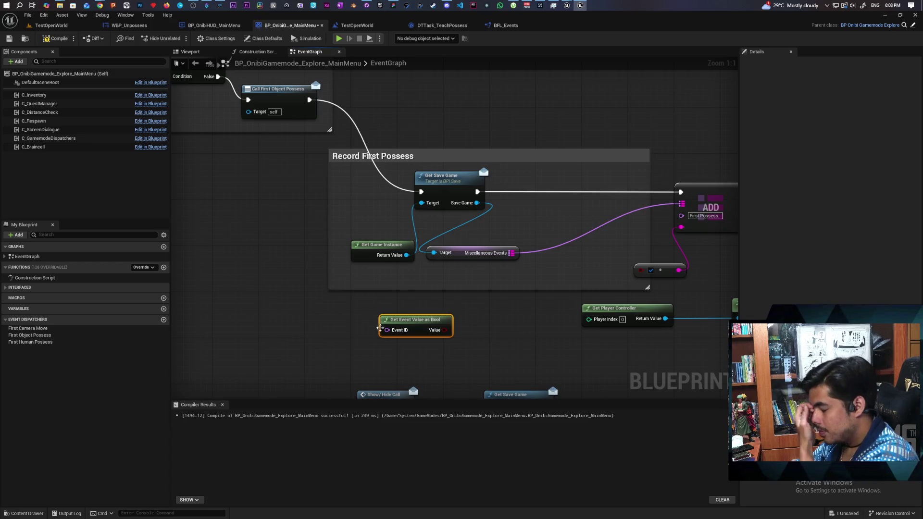
left_click_drag(387, 329, 363, 336)
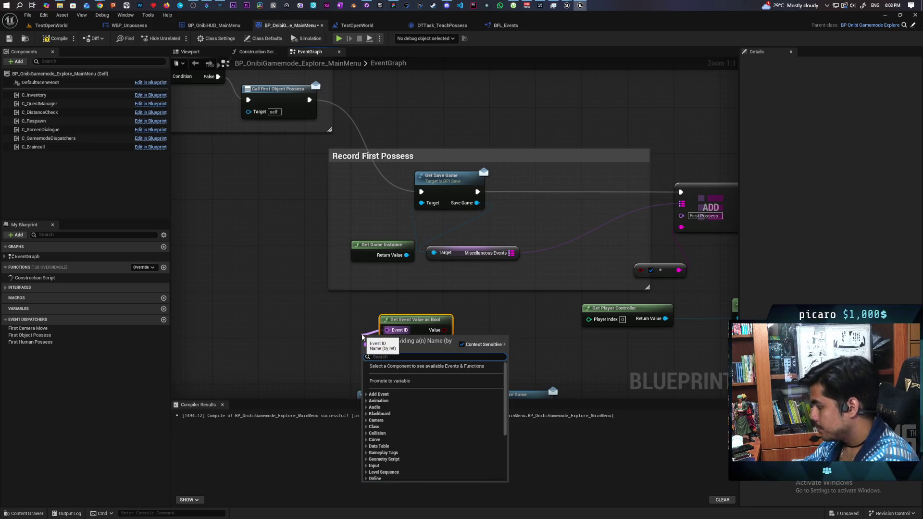
type("make li")
key("Return")
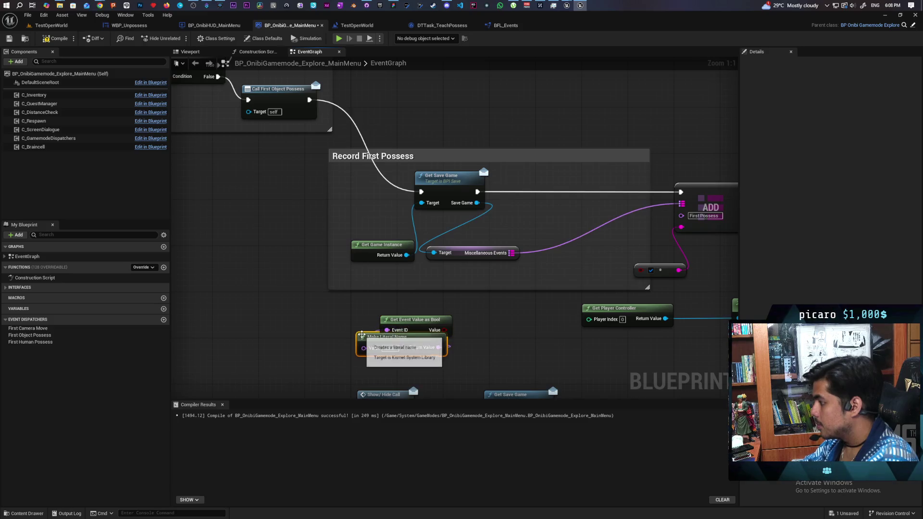
left_click_drag(370, 338, 284, 338)
left_click_drag(436, 319, 295, 283)
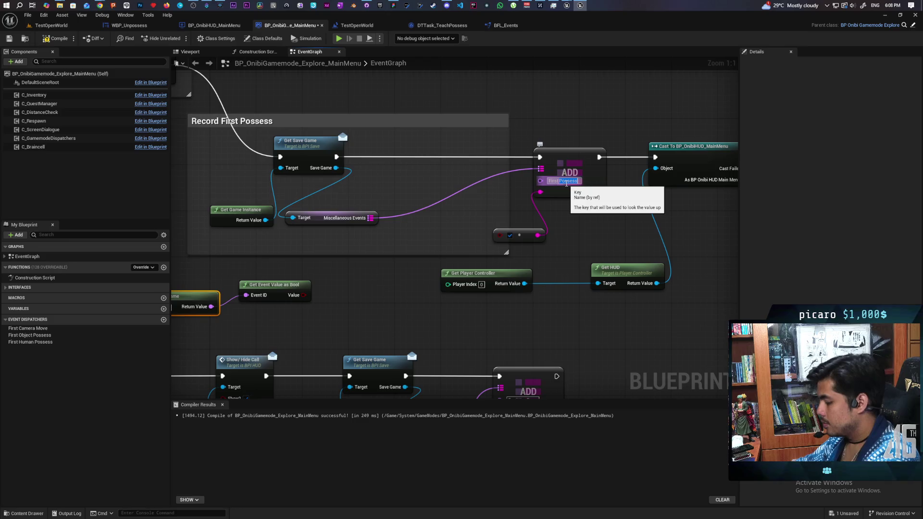
left_click_drag(181, 292, 378, 277)
left_click(352, 294)
type("First Possess")
Step: Branch on the event value and route False into Call First Object Possess
left_click_drag(365, 281, 312, 305)
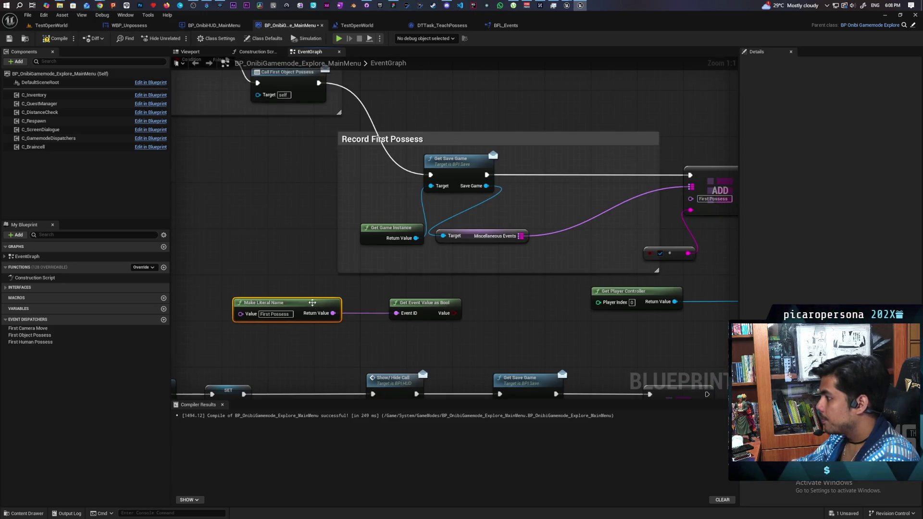
mouse_move(416, 307)
left_mouse_down()
mouse_move(255, 251)
mouse_move(320, 274)
mouse_move(326, 252)
mouse_move(367, 256)
left_mouse_up()
left_click(377, 265)
mouse_move(391, 317)
left_mouse_down()
mouse_move(384, 289)
mouse_move(393, 218)
left_mouse_up()
mouse_move(257, 282)
left_mouse_down()
mouse_move(334, 328)
mouse_move(365, 327)
mouse_move(303, 254)
left_mouse_up()
mouse_move(390, 220)
left_mouse_down()
mouse_move(352, 200)
mouse_move(366, 202)
left_mouse_up()
mouse_move(326, 127)
left_mouse_down()
mouse_move(355, 213)
mouse_move(358, 146)
mouse_move(459, 202)
mouse_move(472, 228)
left_mouse_up()
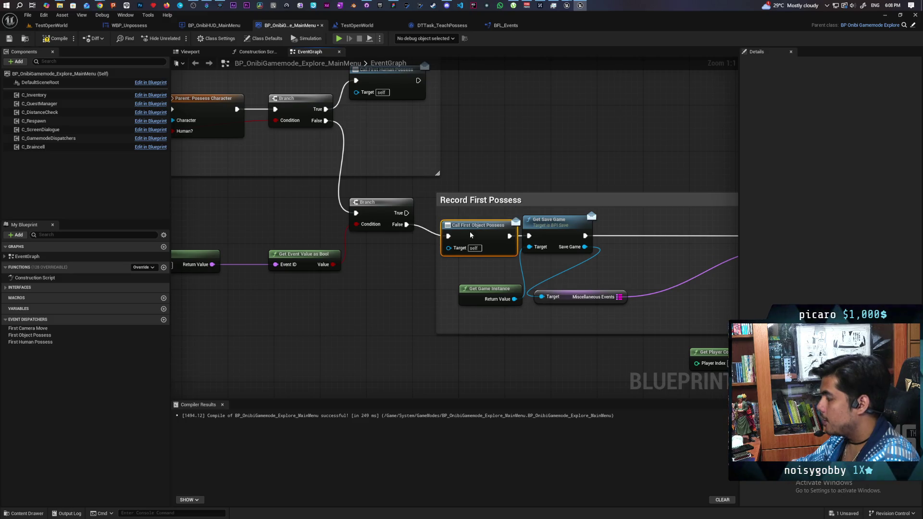
Step: Tidy the Get Save Game, Miscellaneous Events and Get Game Instance nodes, then save the blueprint
left_click_drag(512, 207, 340, 207)
scroll(478, 296, "down", 2)
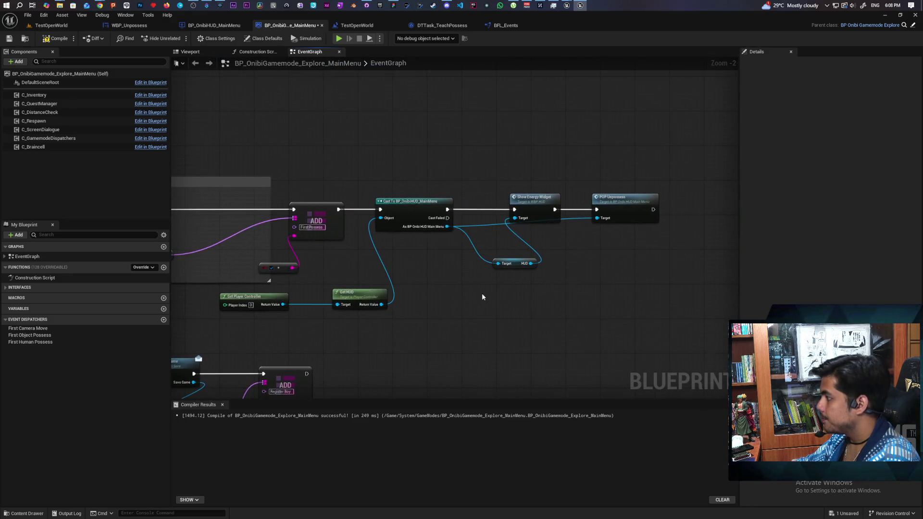
mouse_move(474, 297)
left_mouse_down()
mouse_move(351, 309)
mouse_move(442, 311)
mouse_move(455, 248)
left_mouse_up()
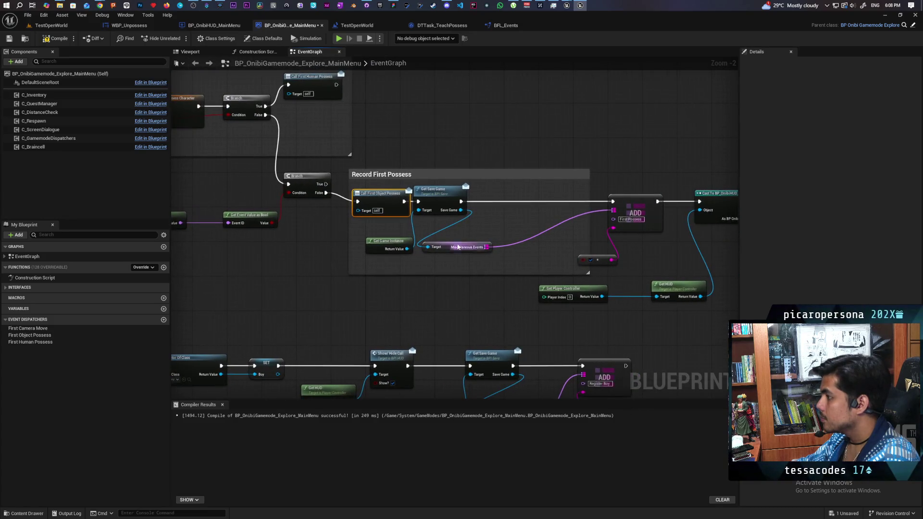
left_click_drag(450, 196, 498, 201)
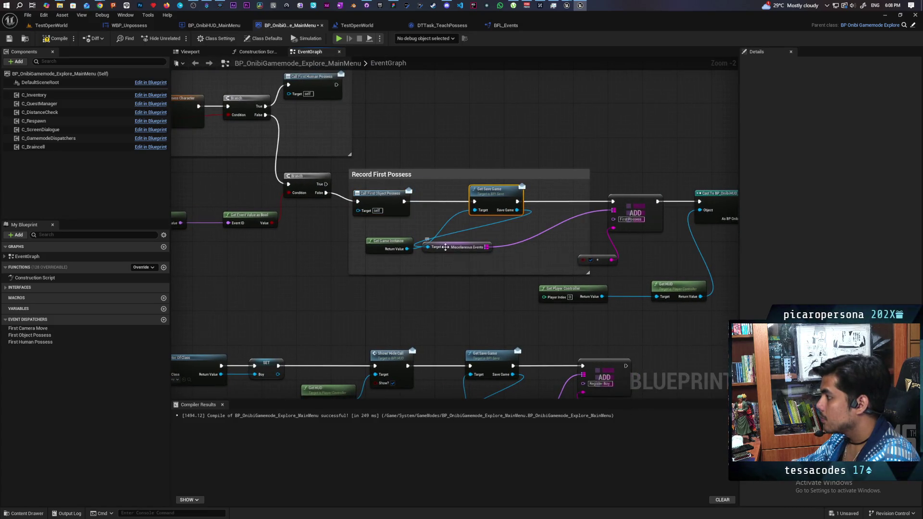
left_click_drag(445, 247, 496, 243)
left_click_drag(380, 246, 413, 238)
left_click_drag(342, 261, 460, 275)
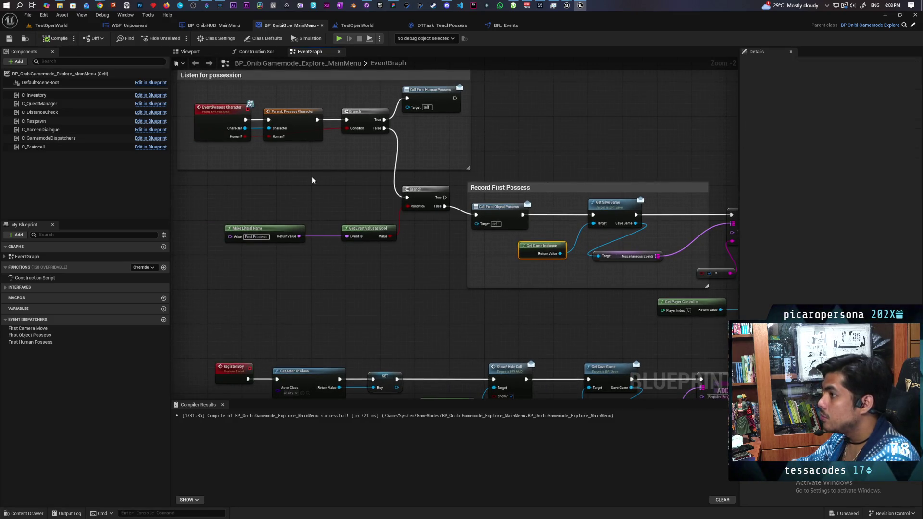
key("ctrl+s")
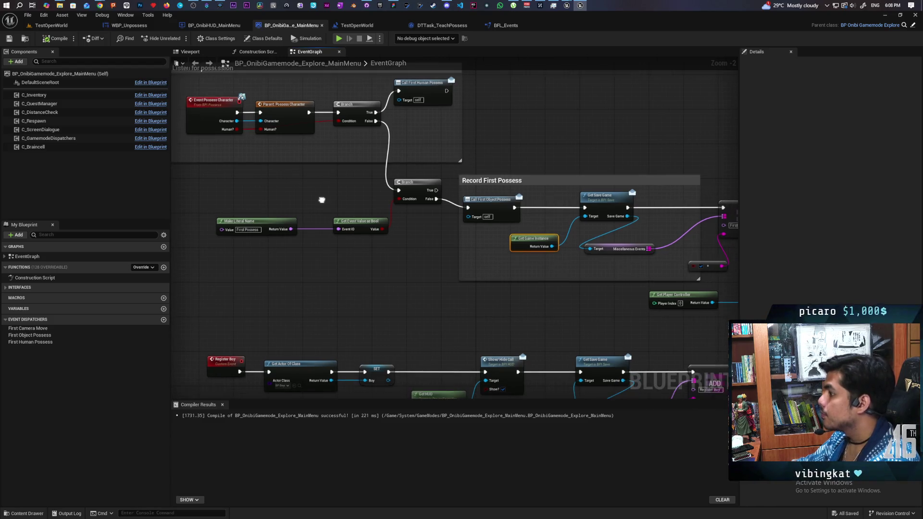
left_click(51, 25)
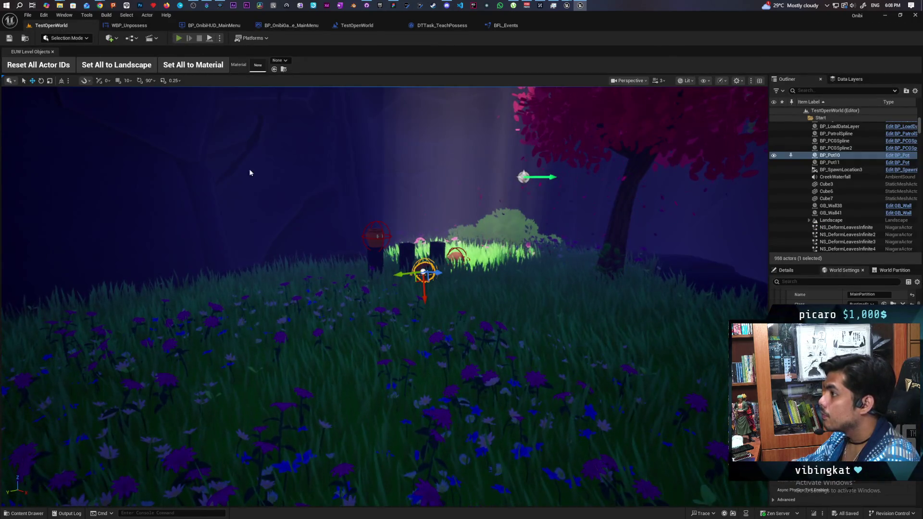
Step: Play-test TestOpenWorld twice, consuming the essence with F, then bring up GitHub Desktop
key("alt+p")
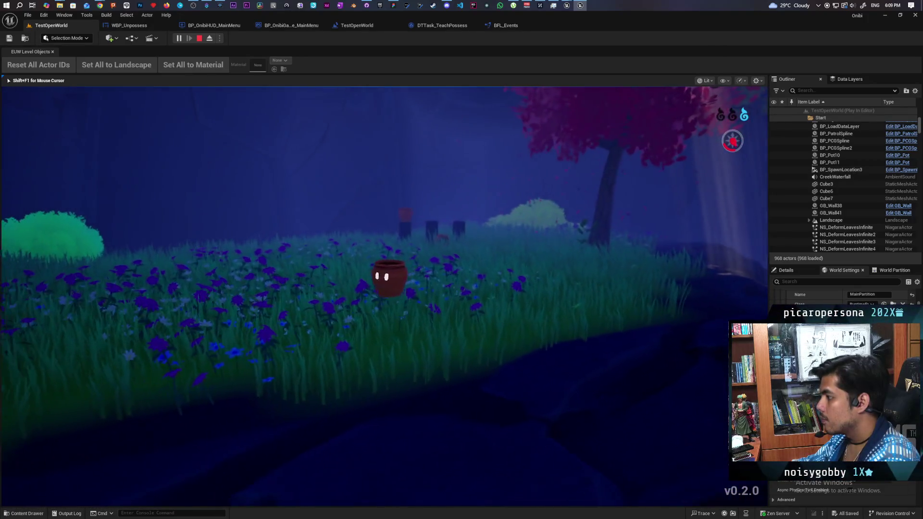
key("Escape")
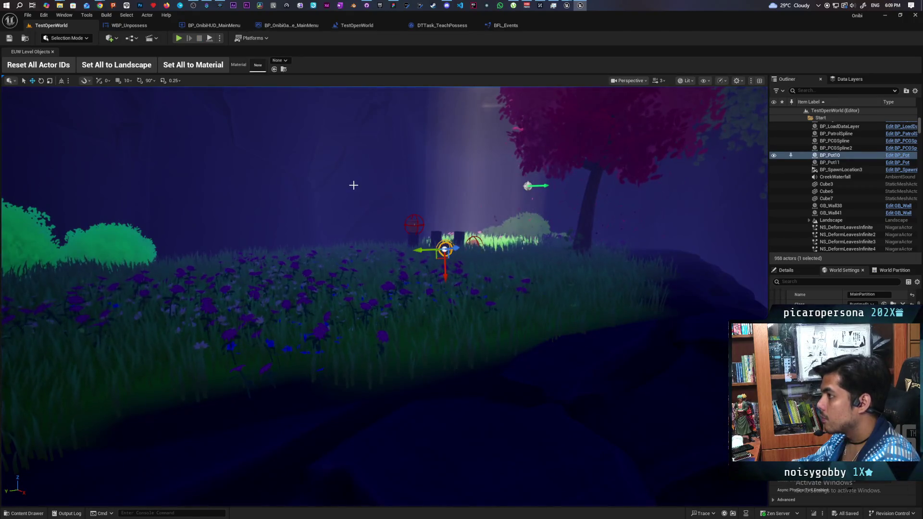
left_click(183, 39)
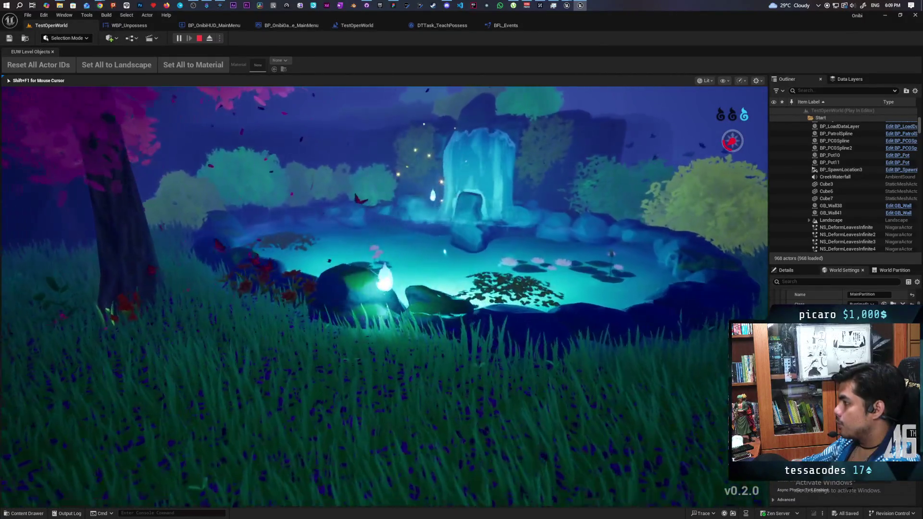
key("f")
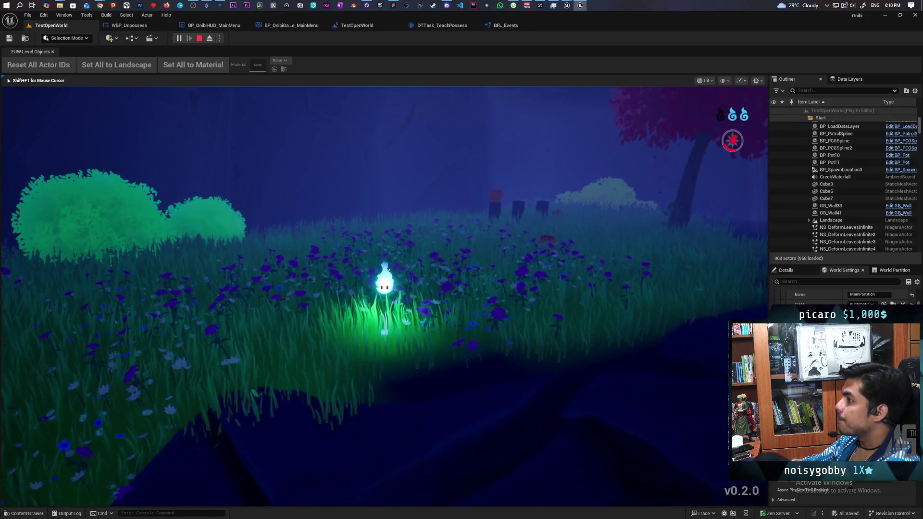
key("Escape")
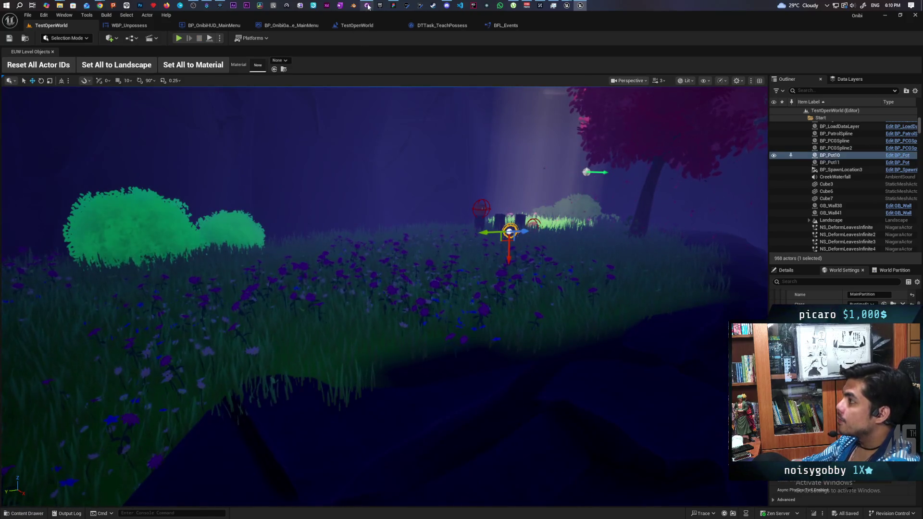
left_click(368, 6)
left_click(91, 82)
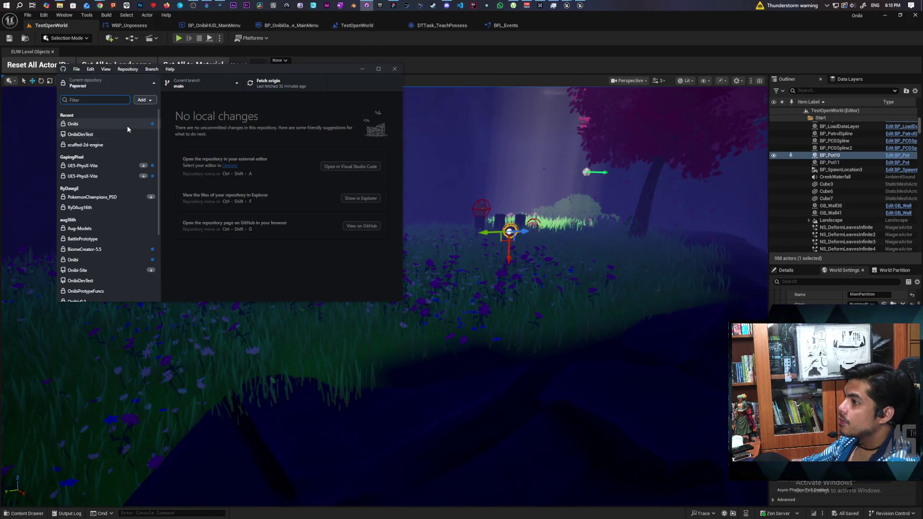
Step: Commit the 14 Onibi changes as 'Added unpossess tutorial popup' and push to origin
left_click(126, 125)
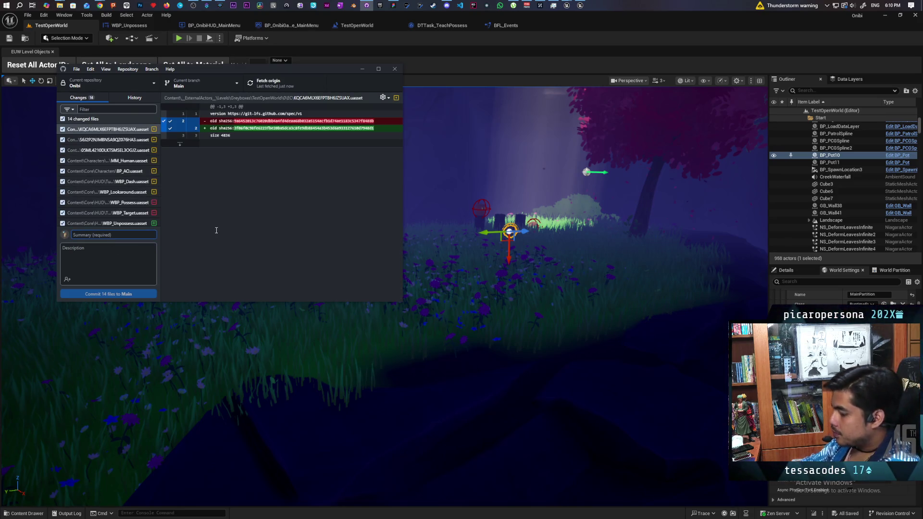
type("Added unpossess tutorial popup")
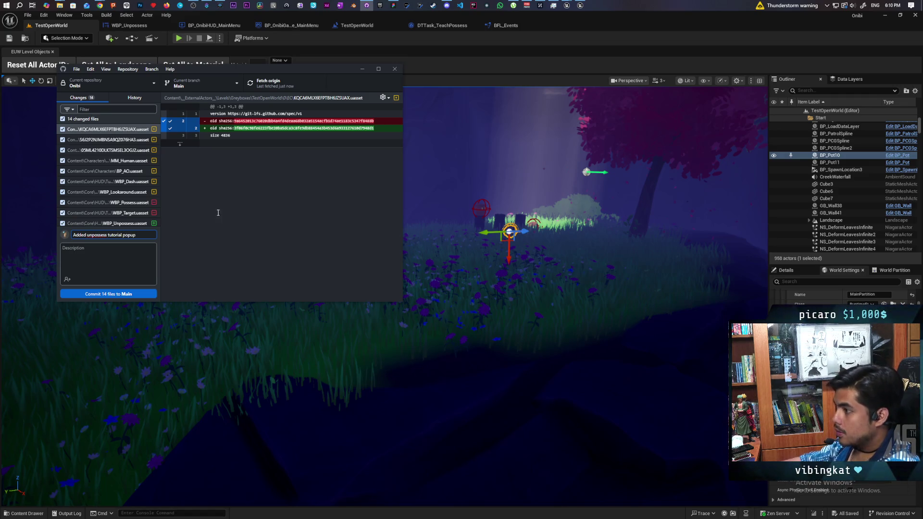
left_click(106, 294)
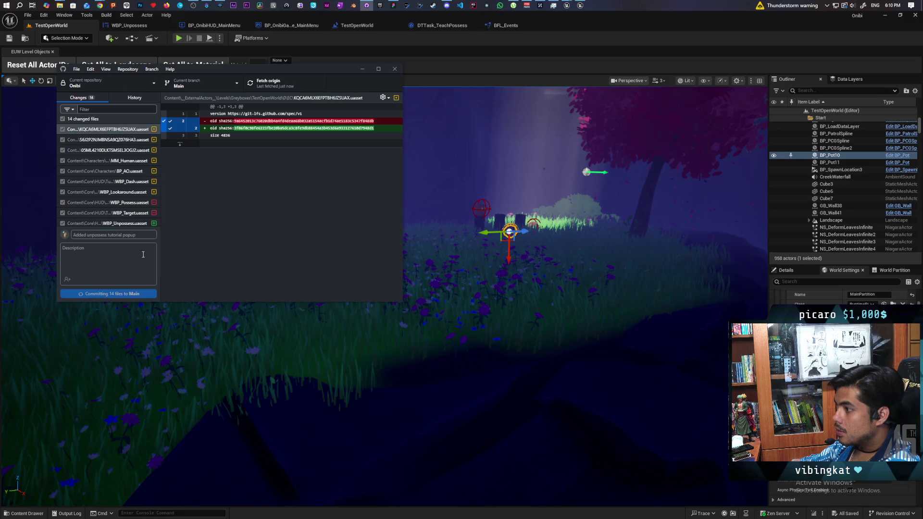
left_click(269, 83)
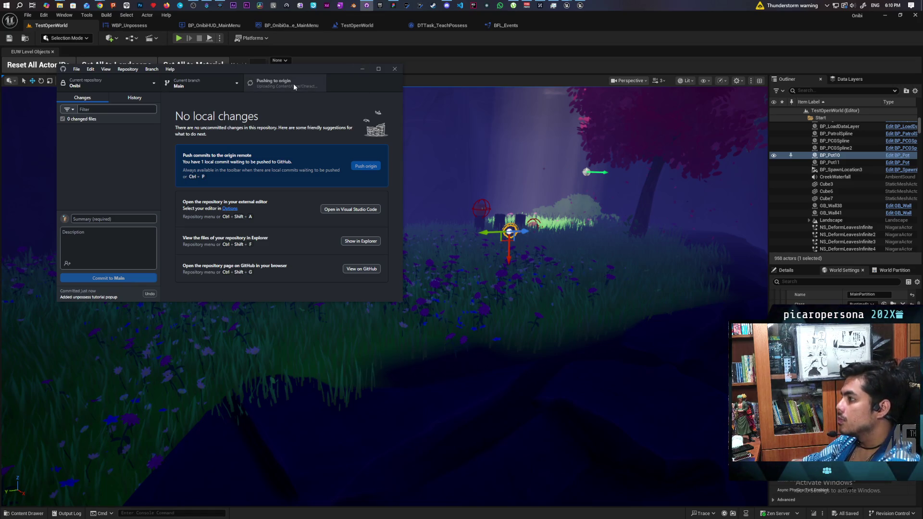
mouse_move(293, 83)
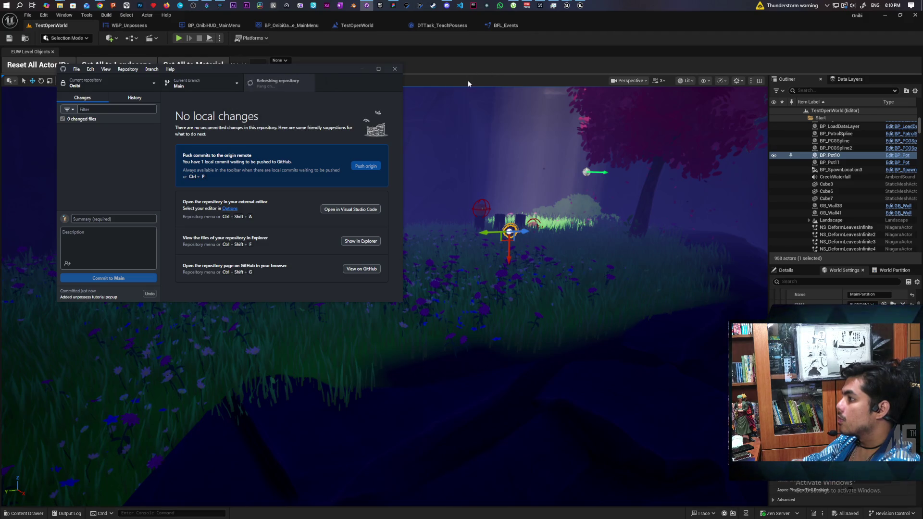
left_click(461, 53)
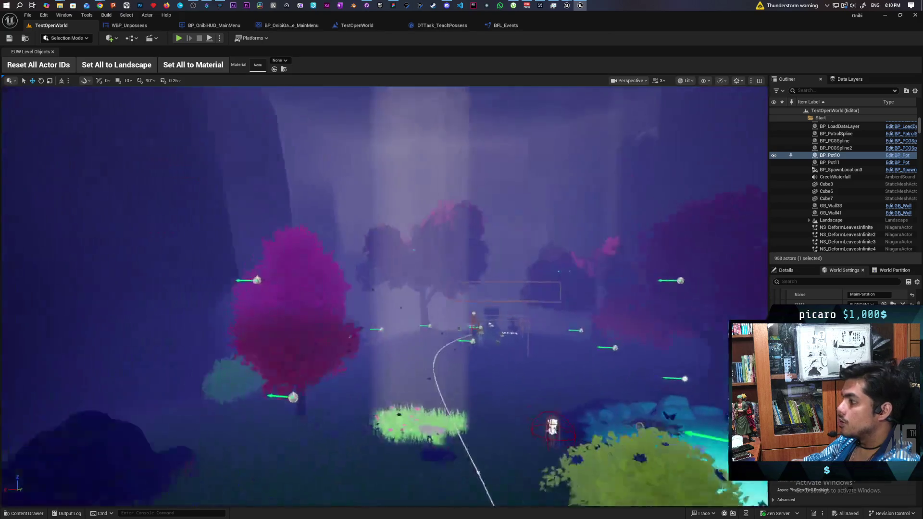
Step: Fly the viewport camera, then locate WBP_Unpossess in the TutorialPopups content folder
key("w")
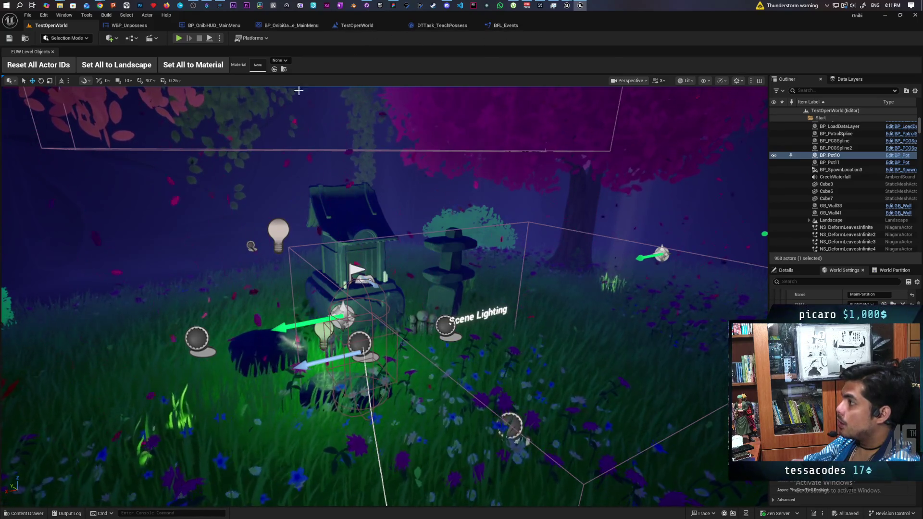
left_click(130, 26)
left_click(24, 41)
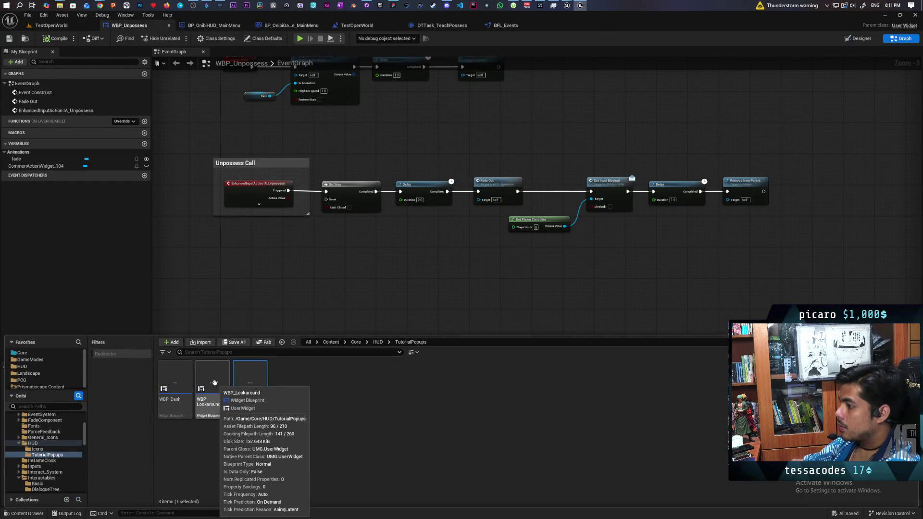
Step: Open WBP_Lookaround's event graph and review its Fade Out and input event rows
left_click(215, 383)
double_click(215, 383)
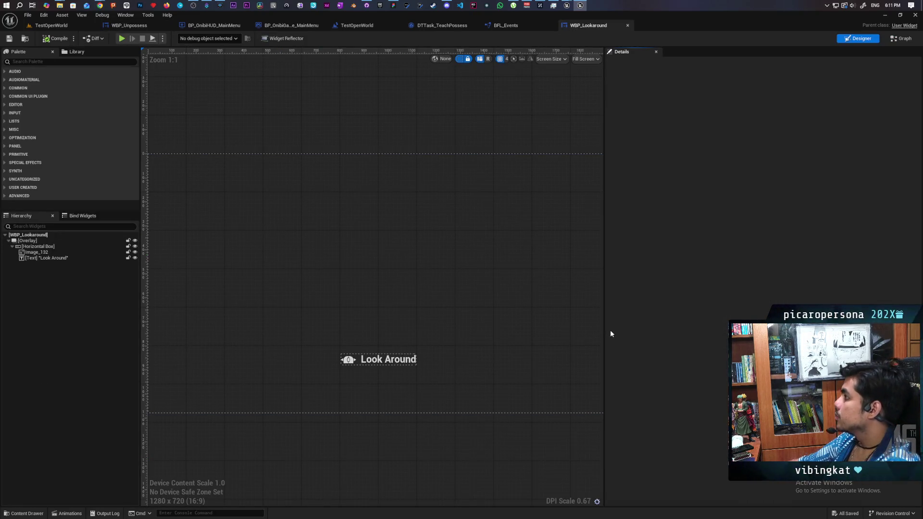
left_click(902, 39)
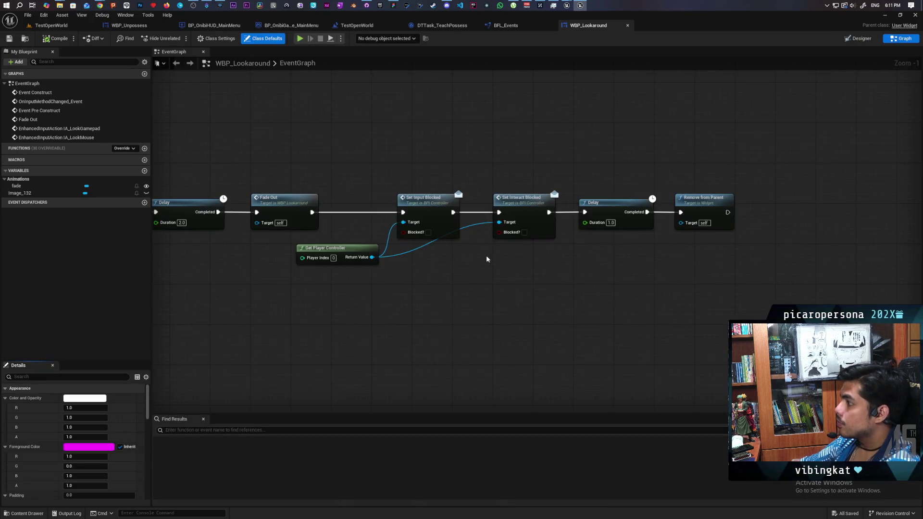
scroll(517, 274, "down", 2)
scroll(436, 279, "up", 2)
mouse_move(436, 279)
left_mouse_down()
mouse_move(501, 285)
mouse_move(619, 355)
mouse_move(658, 201)
mouse_move(683, 160)
left_mouse_up()
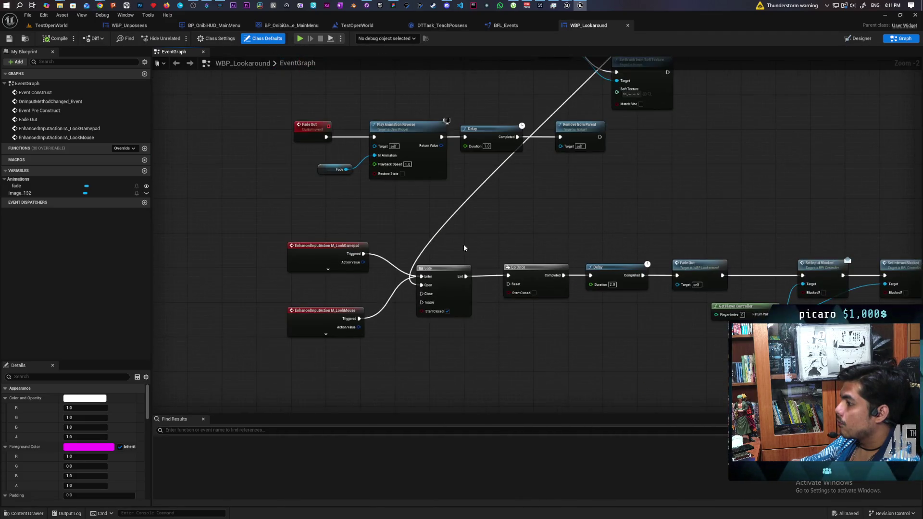
left_click_drag(272, 236, 392, 284)
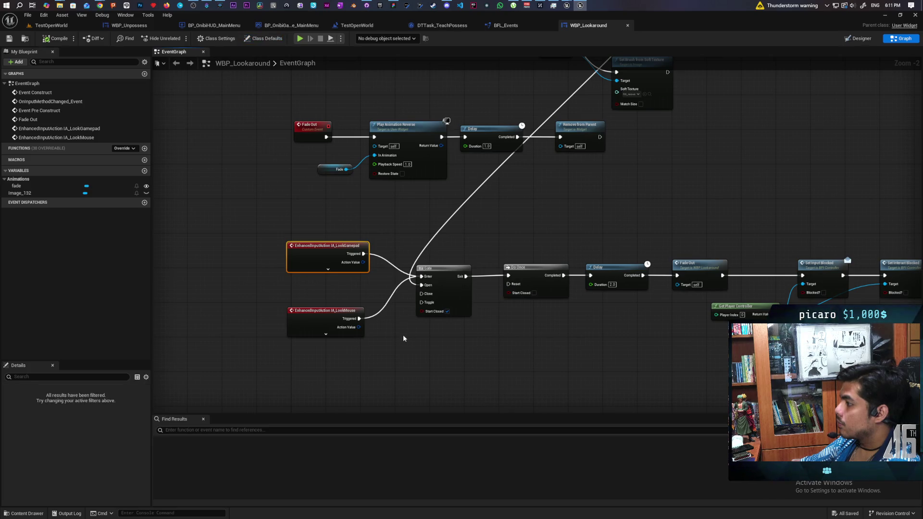
Step: Set the Delay after Play Animation Forward in Event Construct to 0.5 and save
mouse_move(409, 335)
left_mouse_down()
mouse_move(320, 510)
mouse_move(328, 517)
left_mouse_up()
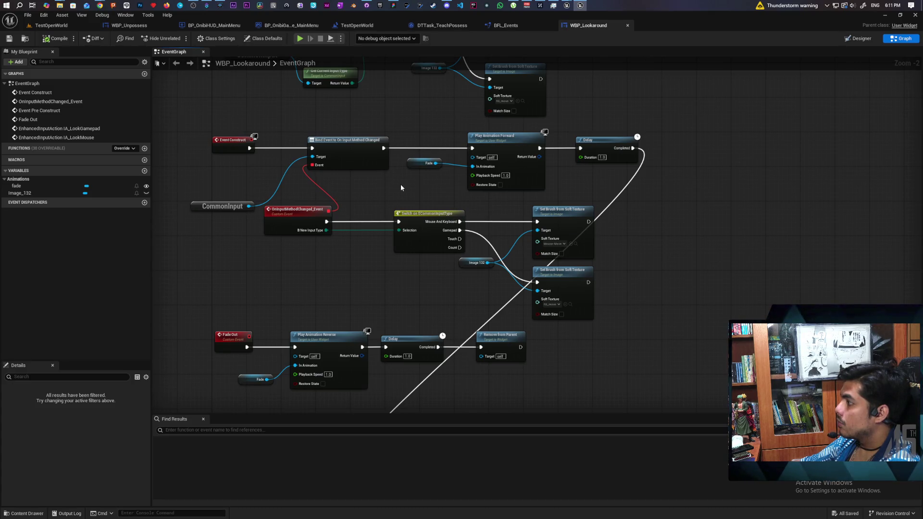
scroll(361, 194, "up", 1)
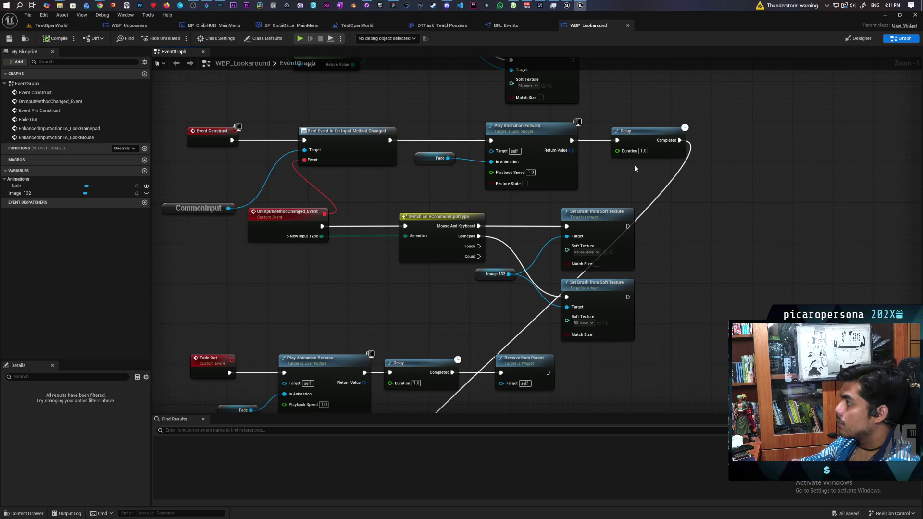
type("5")
key("Return")
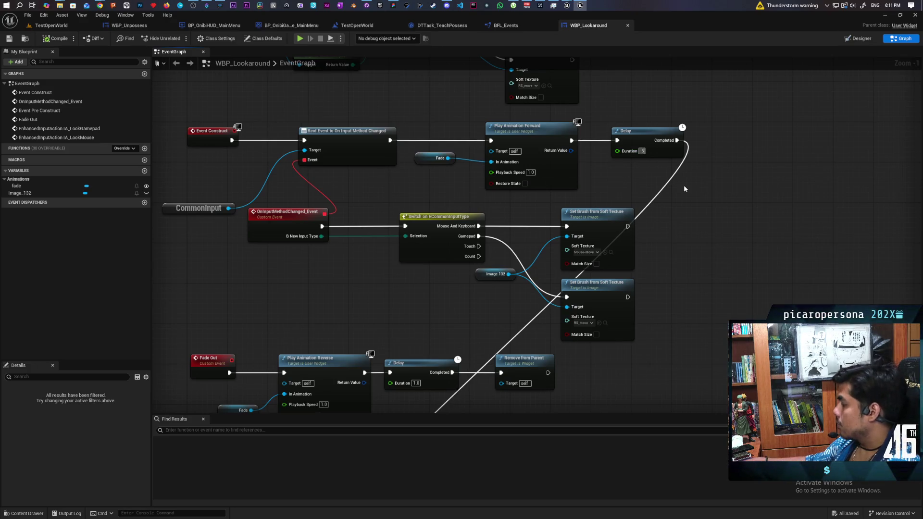
scroll(683, 189, "up", 1)
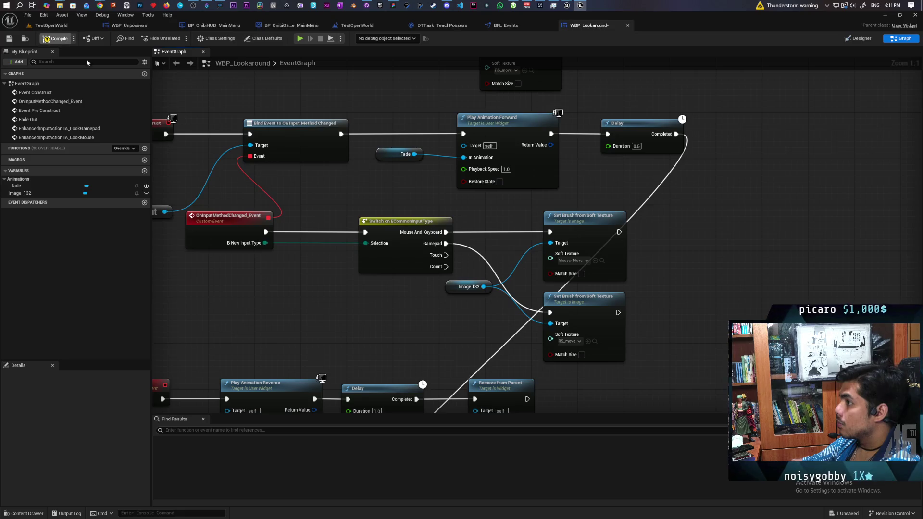
key("ctrl+s")
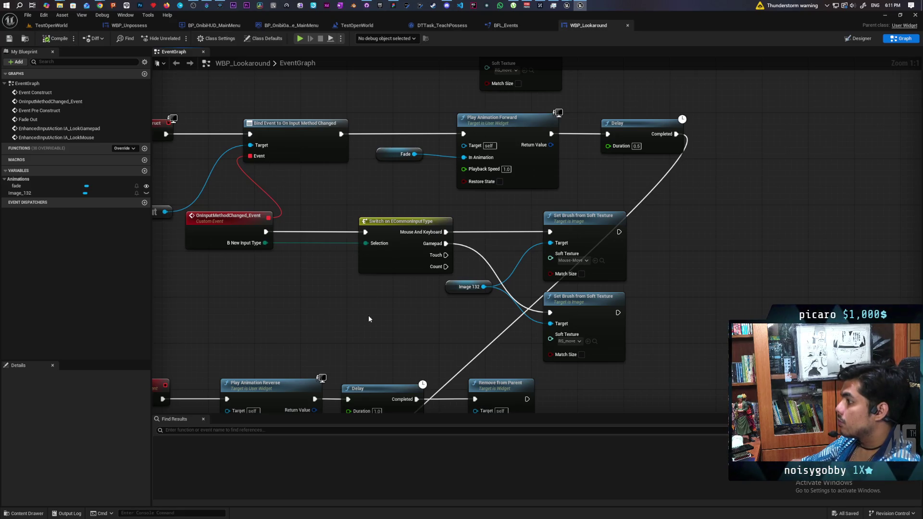
scroll(368, 318, "down", 4)
scroll(390, 183, "up", 2)
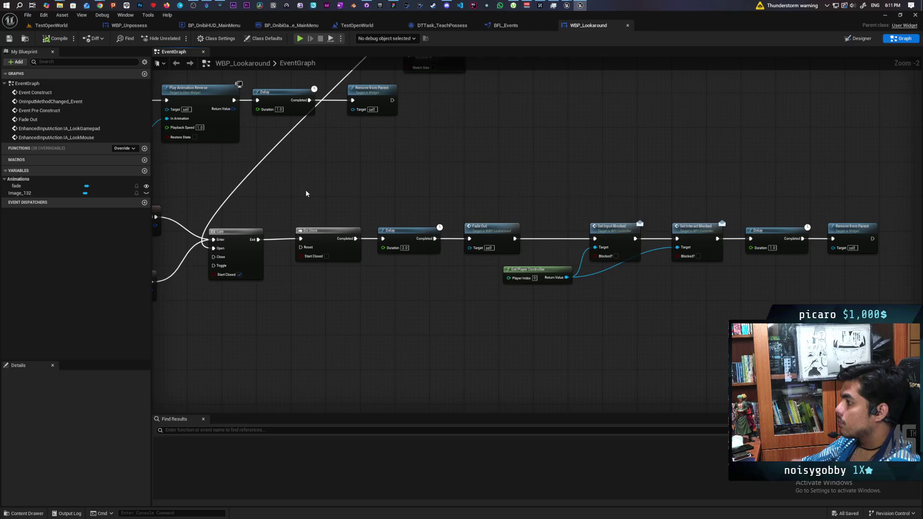
Step: Set the Delay after Do Once to 0.5 seconds and save WBP_Lookaround
scroll(412, 171, "right", 5)
mouse_move(355, 189)
left_mouse_down()
mouse_move(641, 270)
mouse_move(472, 270)
mouse_move(488, 269)
left_mouse_up()
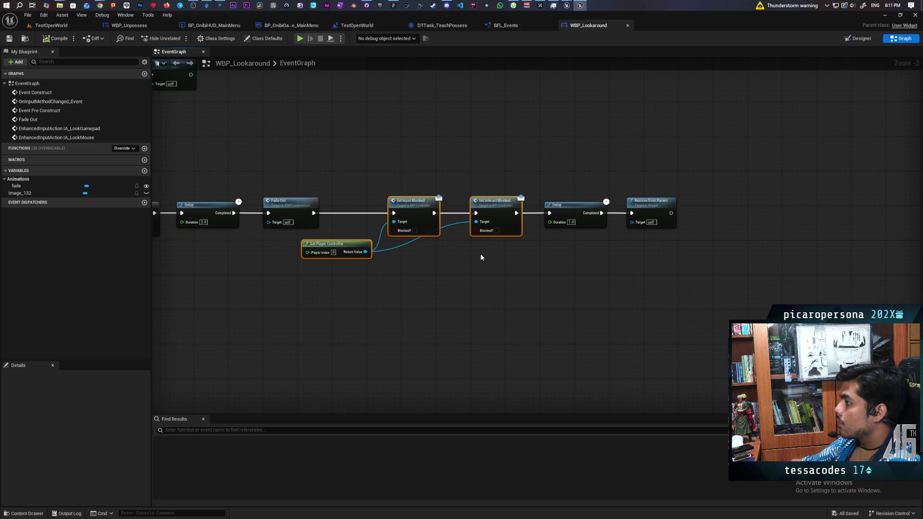
mouse_move(460, 254)
left_mouse_down()
mouse_move(491, 277)
mouse_move(582, 274)
left_mouse_up()
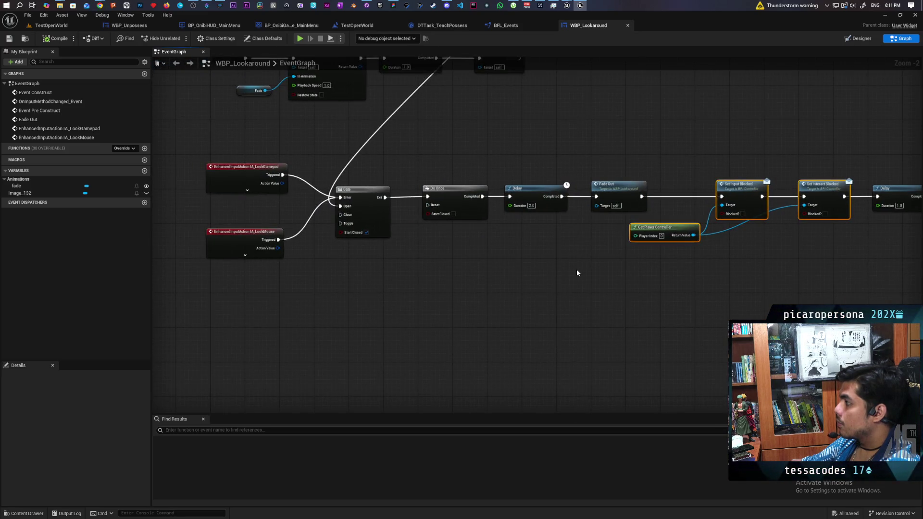
left_click_drag(524, 260, 477, 320)
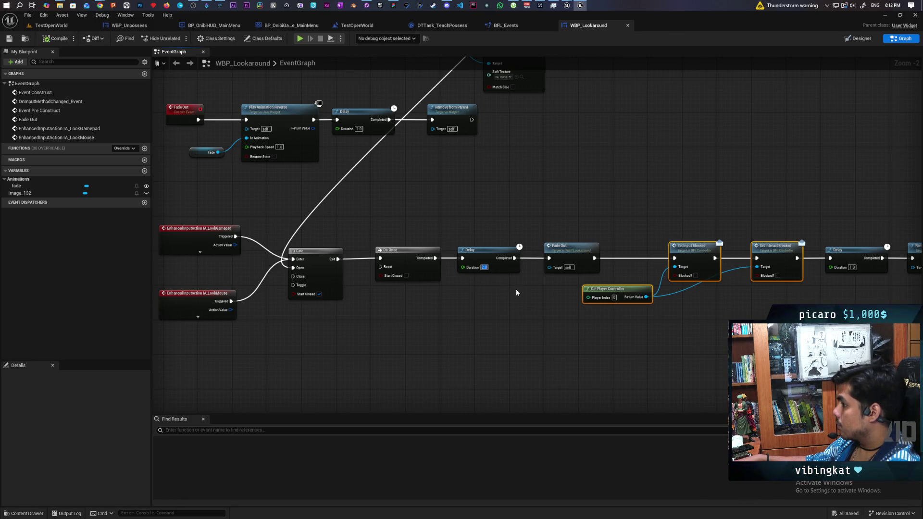
type("5")
key("Return")
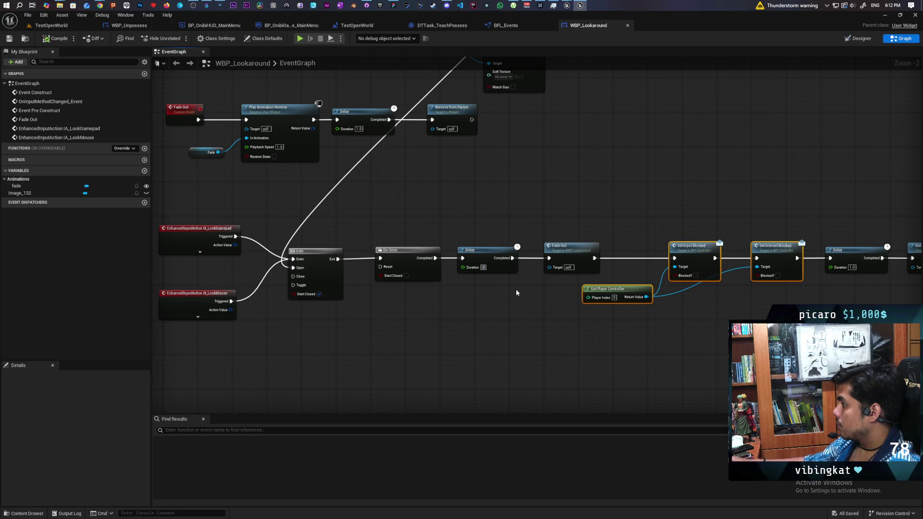
left_click(515, 289)
left_click(483, 267)
type("0.5")
key("Return")
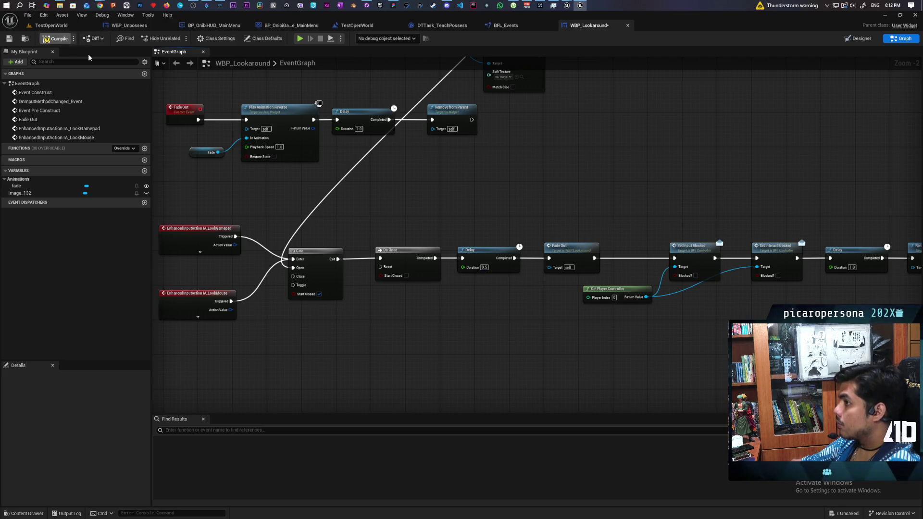
key("ctrl+s")
Step: Move the final Delay and Remove from Parent nodes further right
left_click_drag(664, 198, 557, 194)
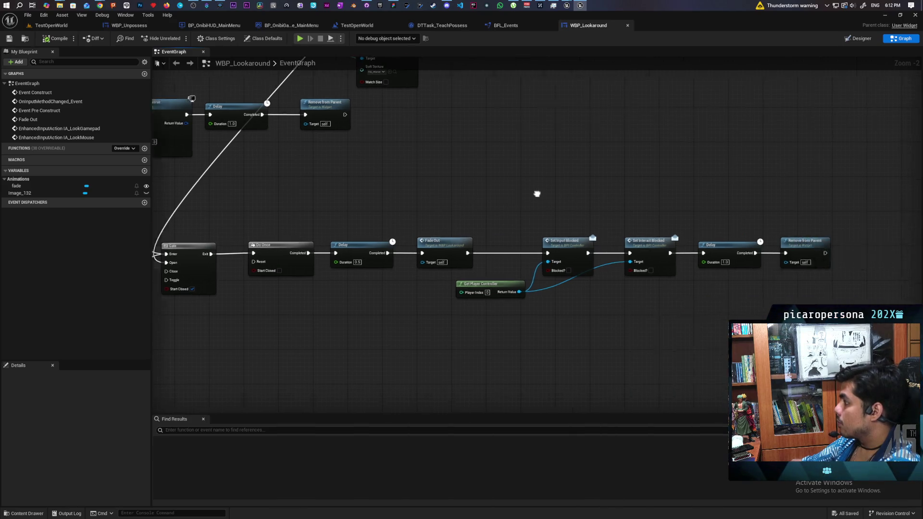
left_click_drag(691, 294, 453, 287)
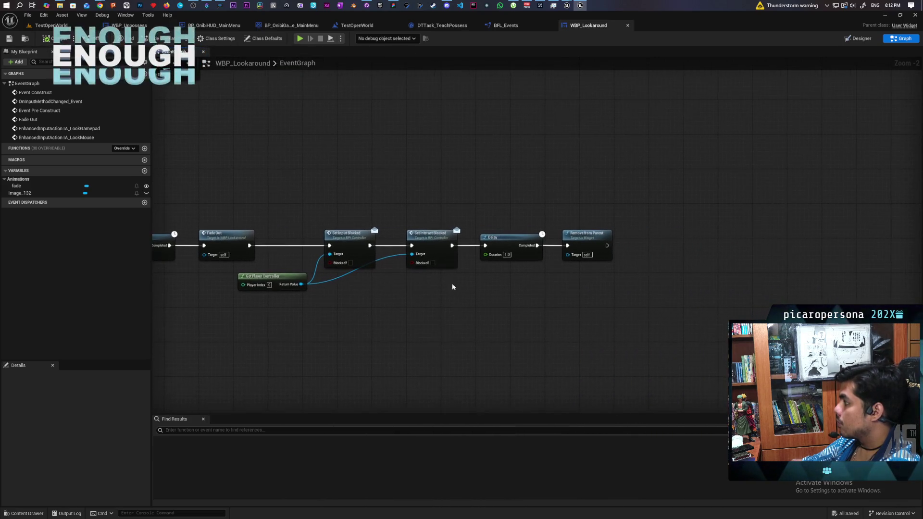
left_click_drag(671, 221, 473, 292)
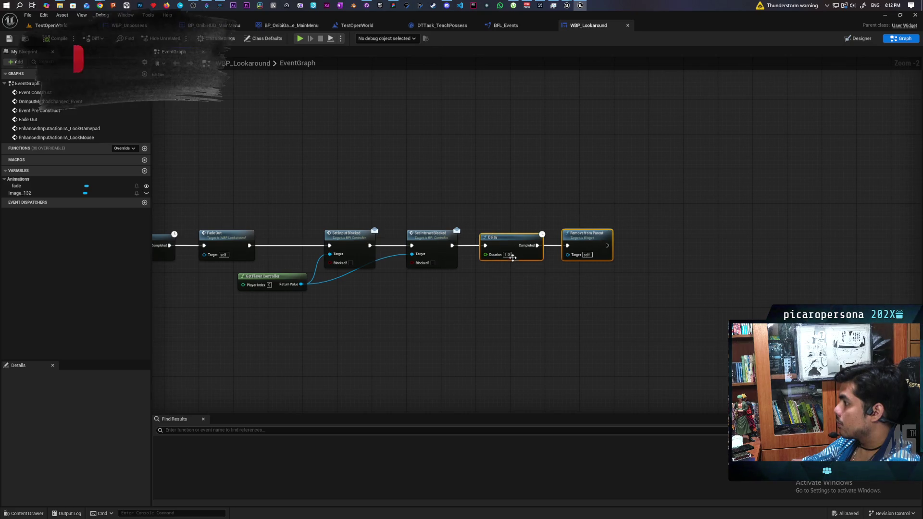
left_click_drag(513, 260, 648, 251)
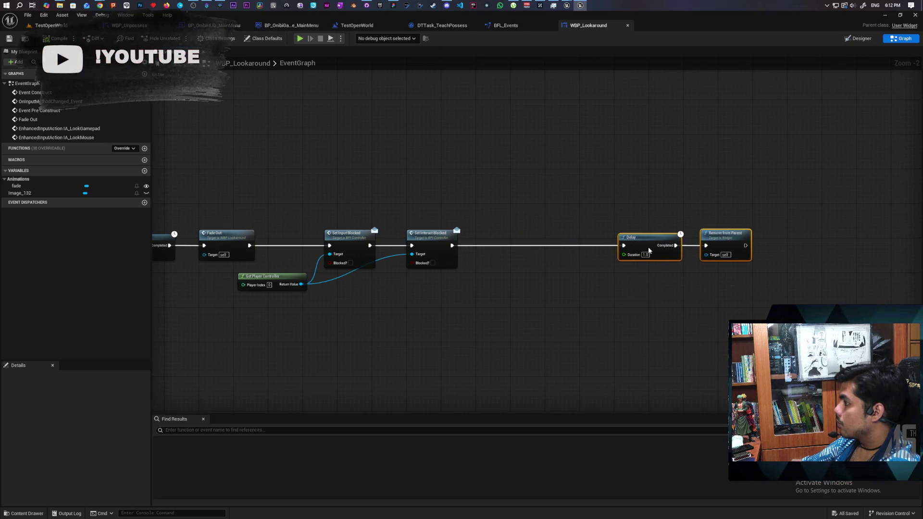
left_click(516, 291)
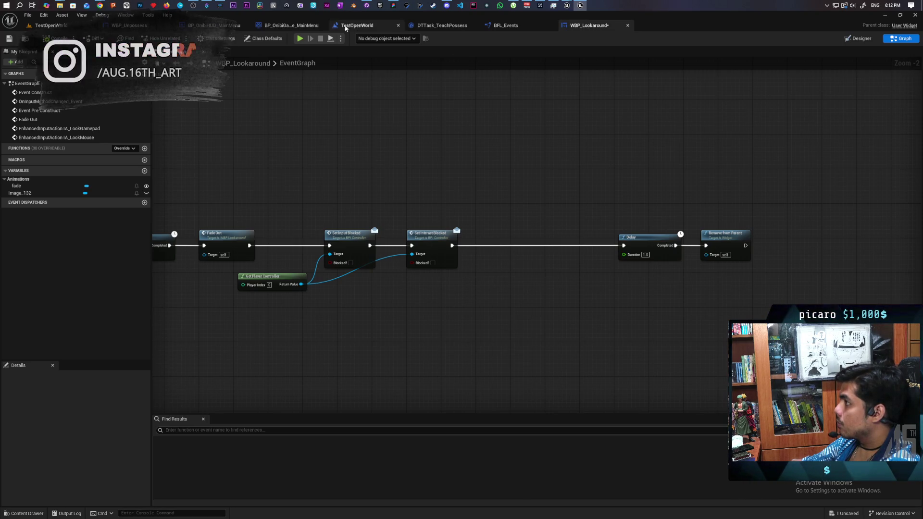
left_click(212, 25)
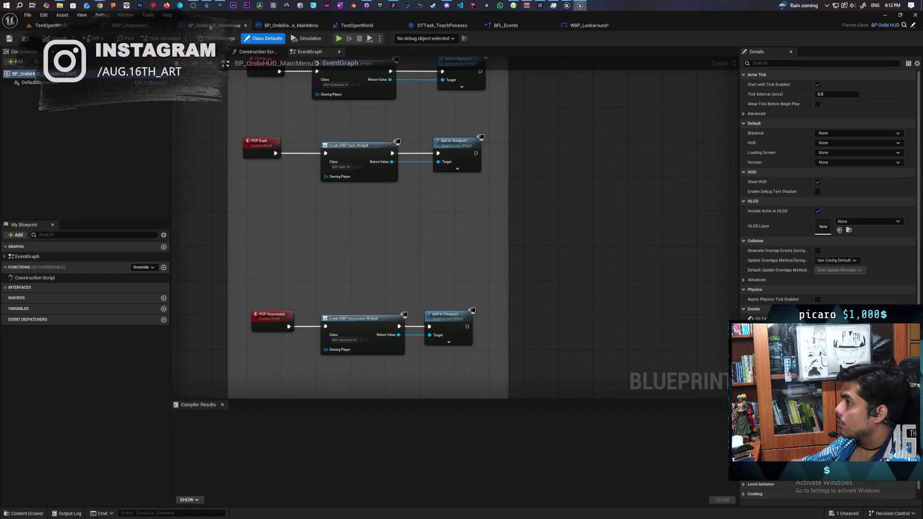
Step: Compare the WBP_Unpossess, BP_OnibiHUD_MainMenu and game mode graphs, ending on the TestOpenWorld level blueprint
left_click(146, 26)
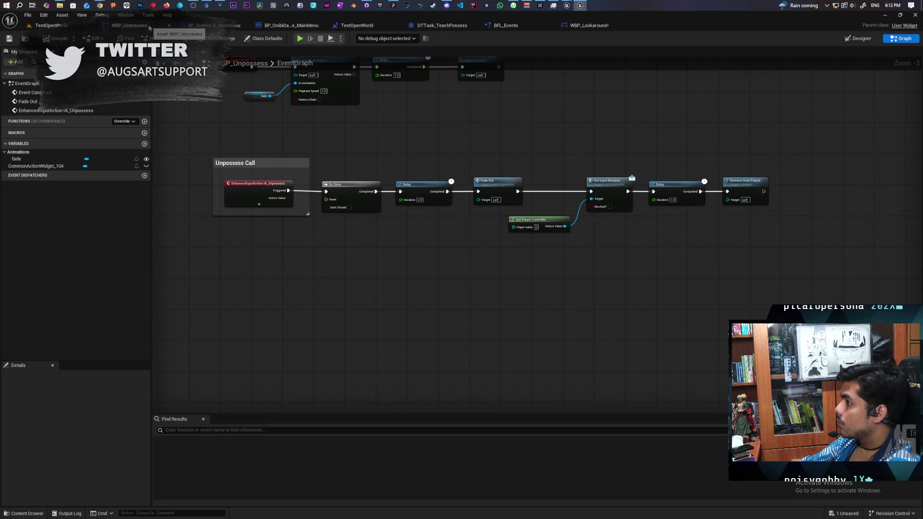
left_click(214, 25)
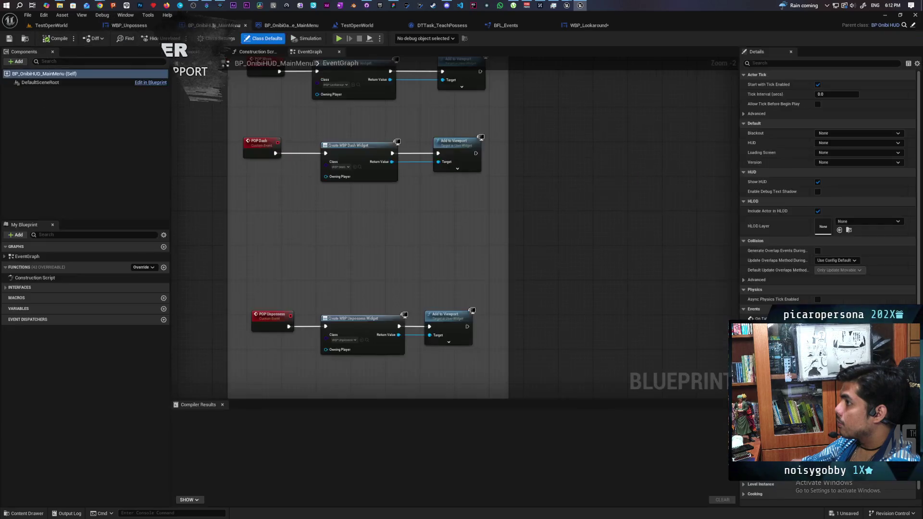
mouse_move(269, 221)
left_mouse_down()
mouse_move(284, 239)
mouse_move(291, 350)
left_mouse_up()
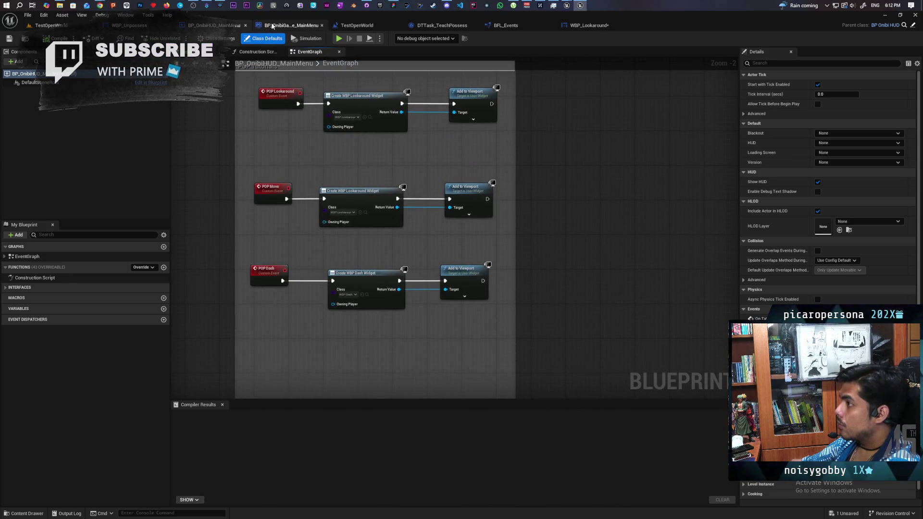
left_click(290, 26)
left_click(129, 25)
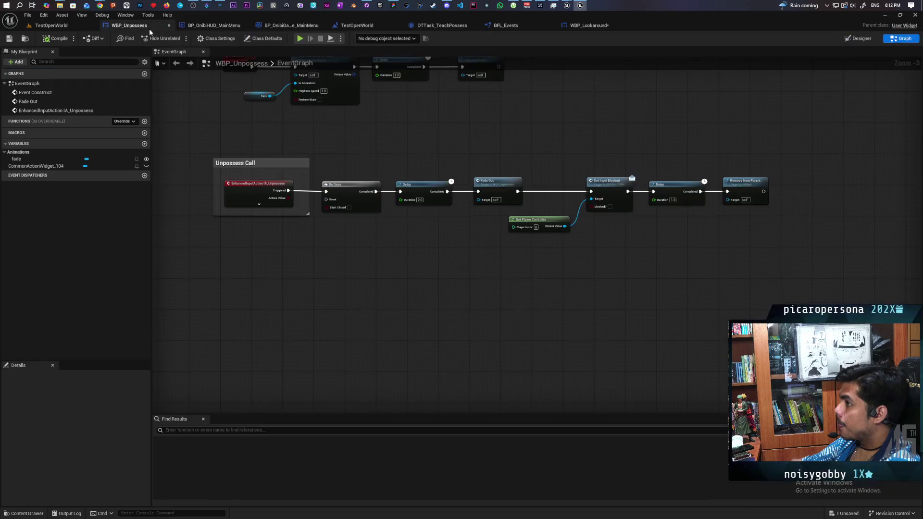
mouse_move(419, 253)
left_mouse_down()
mouse_move(472, 256)
mouse_move(500, 303)
mouse_move(388, 290)
left_mouse_up()
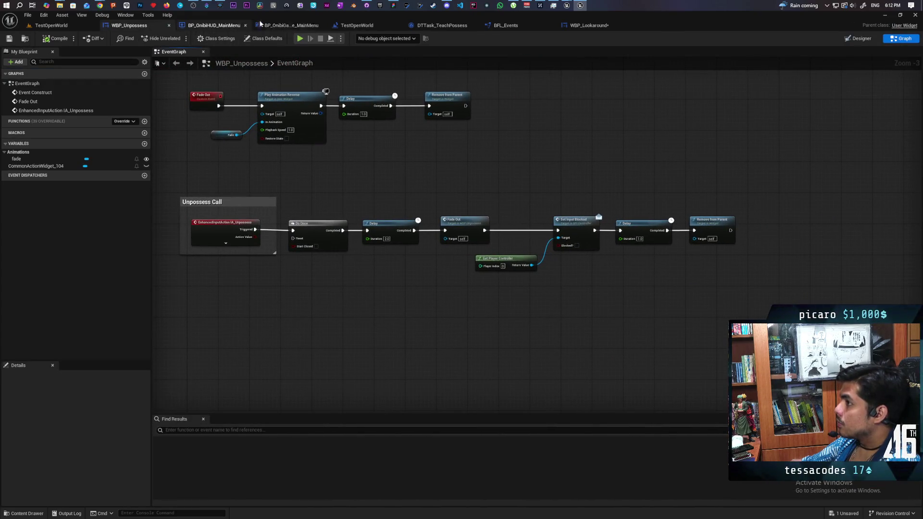
left_click(570, 24)
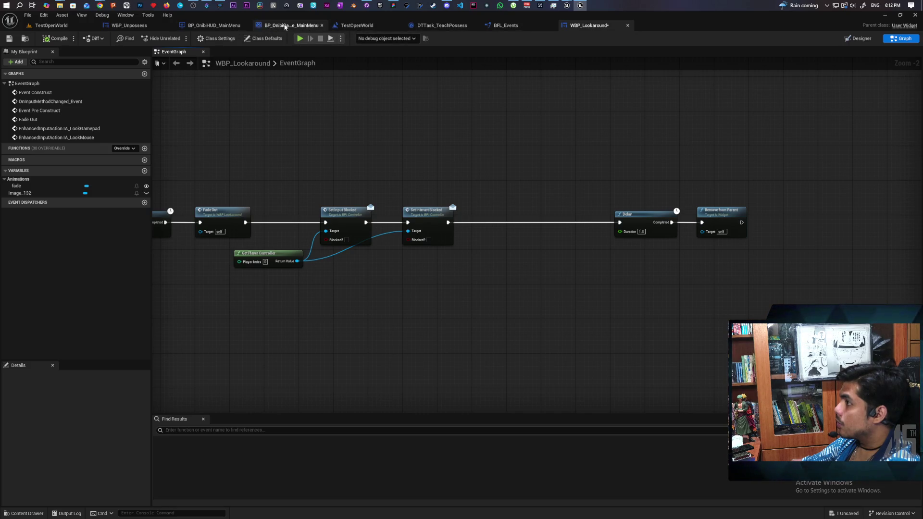
left_click(357, 25)
scroll(458, 219, "up", 1)
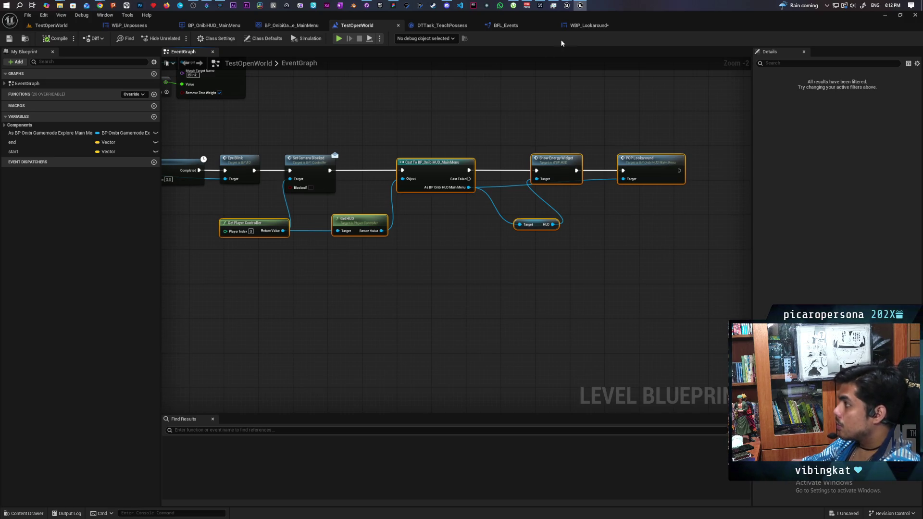
Step: Feed Get HUD from the upper Get Player Controller and run the final Delay after POP Lookaround
left_click(583, 26)
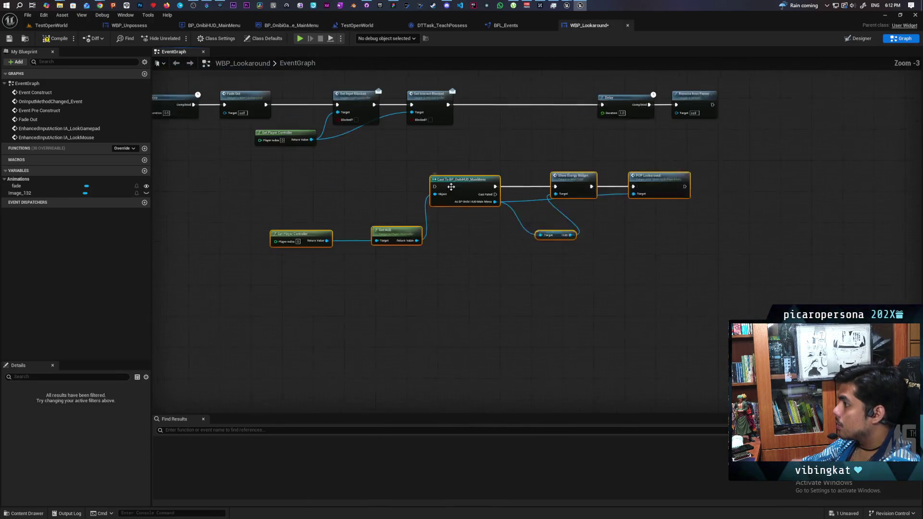
scroll(356, 187, "up", 3)
left_click_drag(250, 151, 347, 301)
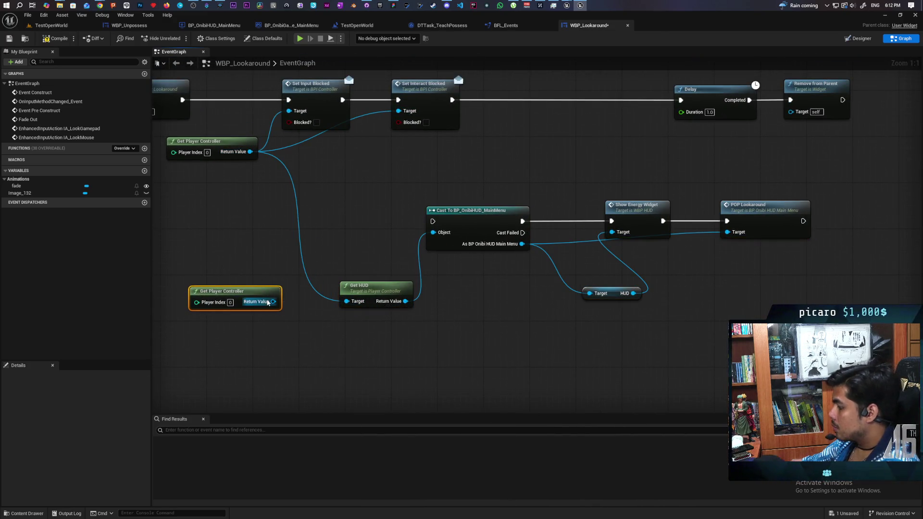
left_click_drag(564, 129, 564, 188)
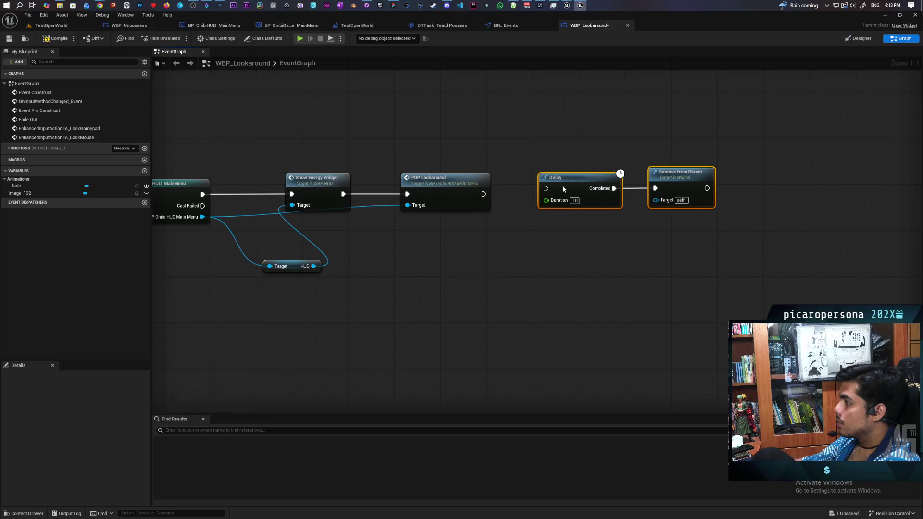
left_click_drag(484, 194, 557, 192)
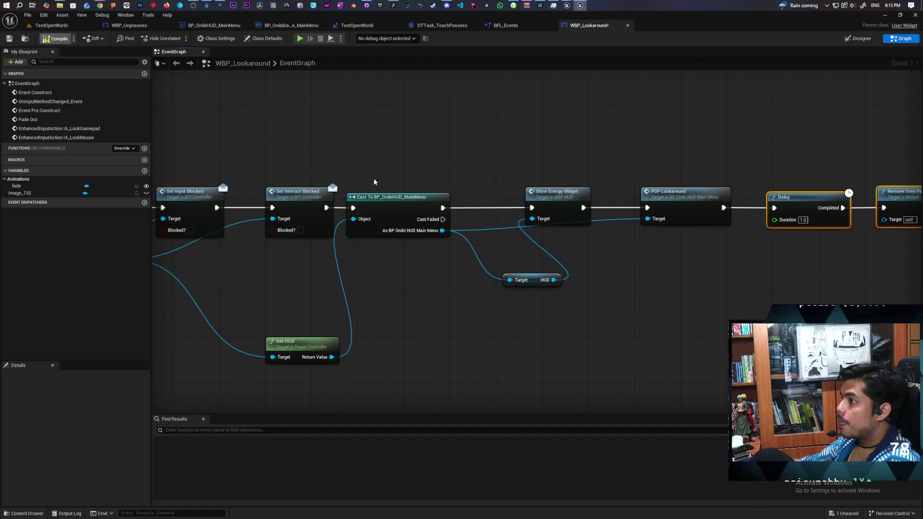
left_click_drag(676, 262, 614, 257)
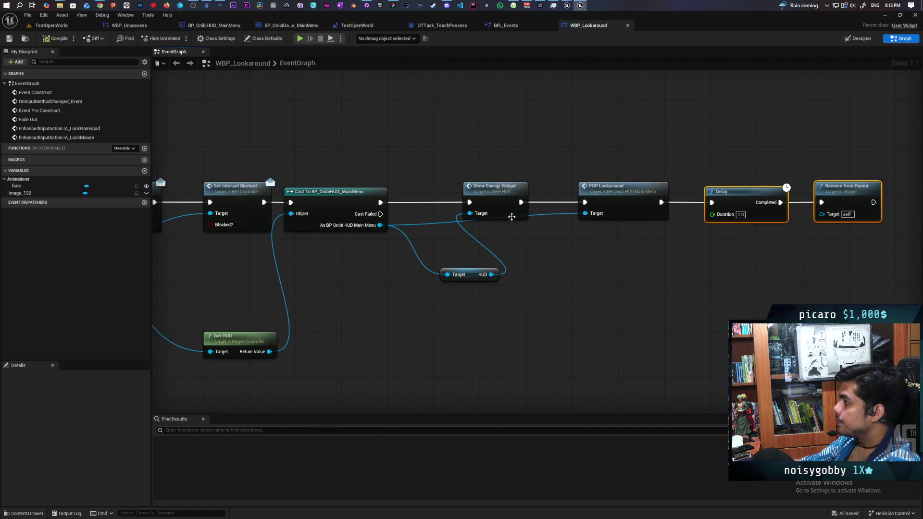
Step: Replace POP Lookaround with a POP Move call after Show Energy Widget, then play the level
left_click_drag(380, 226, 564, 292)
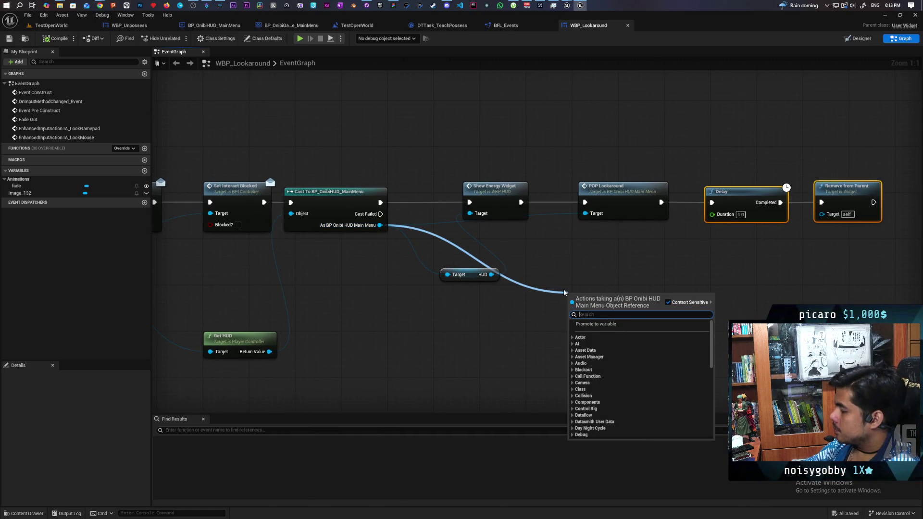
type("pop")
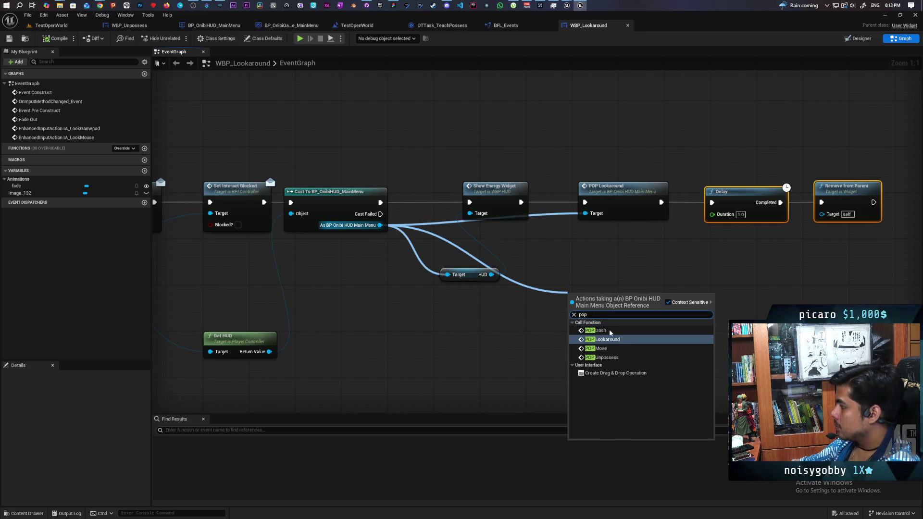
left_click(601, 348)
left_click_drag(615, 302, 588, 175)
left_click(623, 201)
key("Delete")
mouse_move(521, 202)
left_mouse_down()
mouse_move(567, 191)
mouse_move(712, 202)
left_mouse_up()
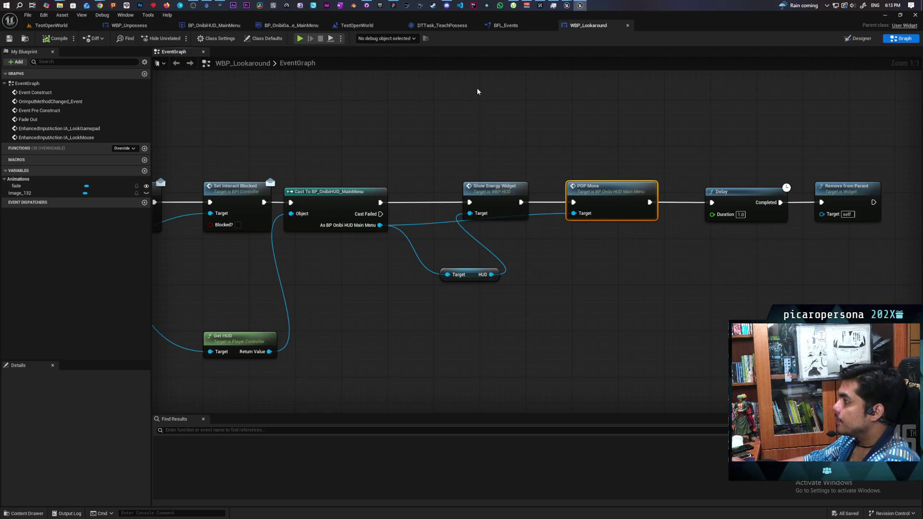
double_click(607, 192)
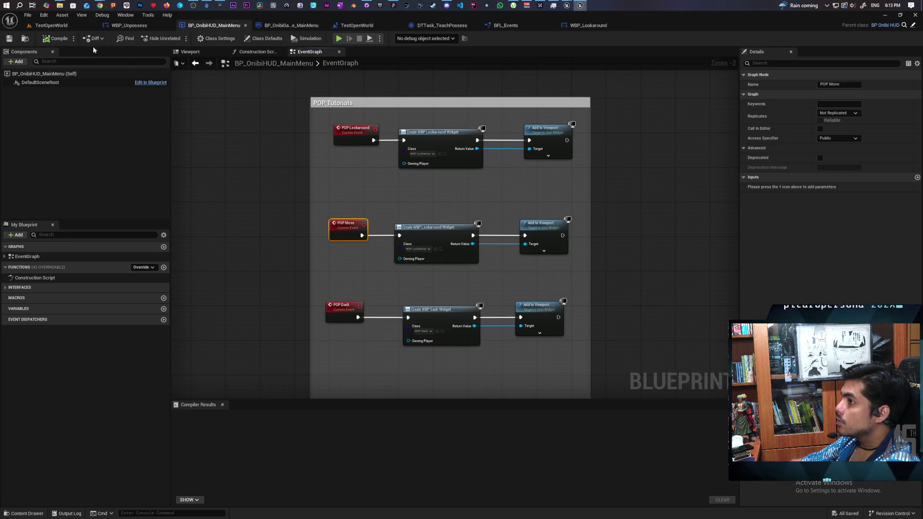
left_click(52, 25)
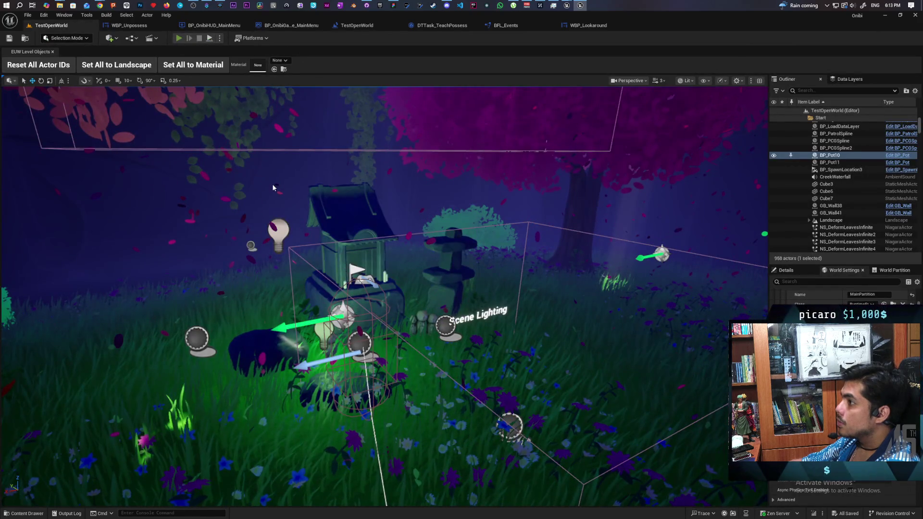
key("alt+p")
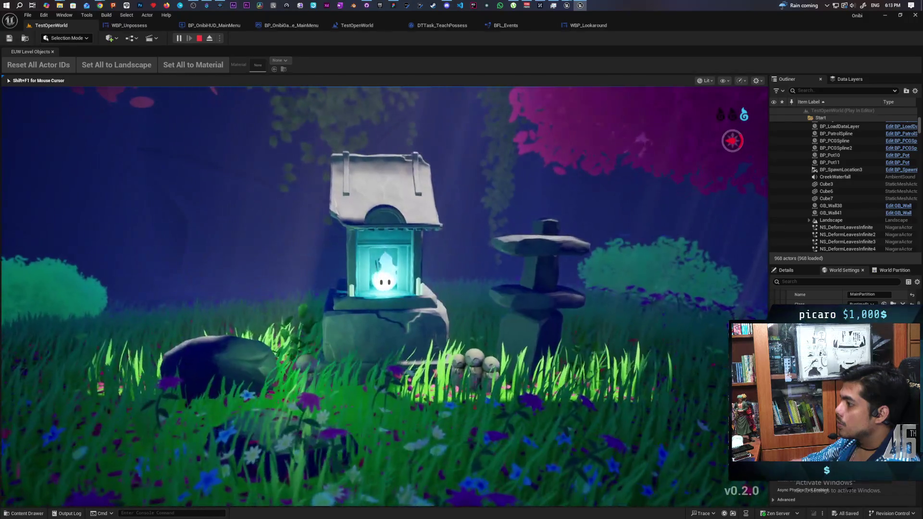
Step: Select BP_SetPlayerStart, save the level, and play from NEW GAME until the Look Around popup
key("Escape")
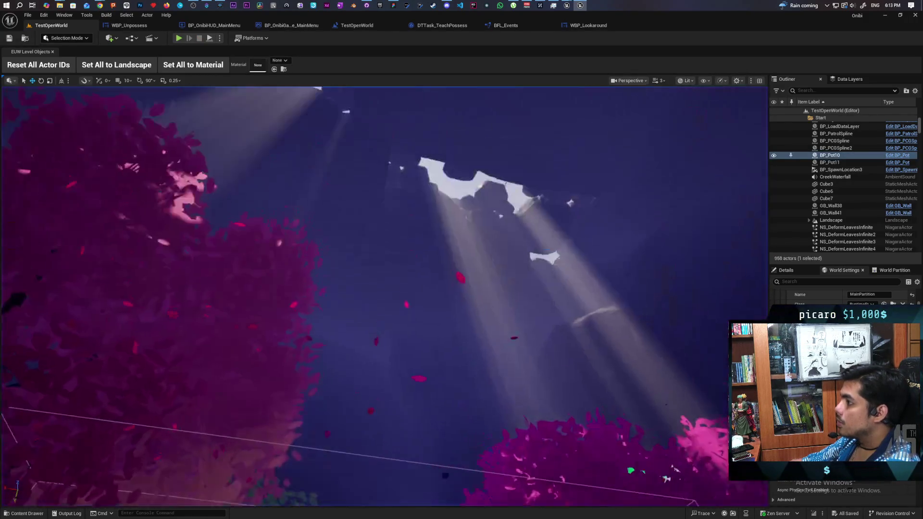
scroll(846, 183, "up", 10)
left_click(839, 125)
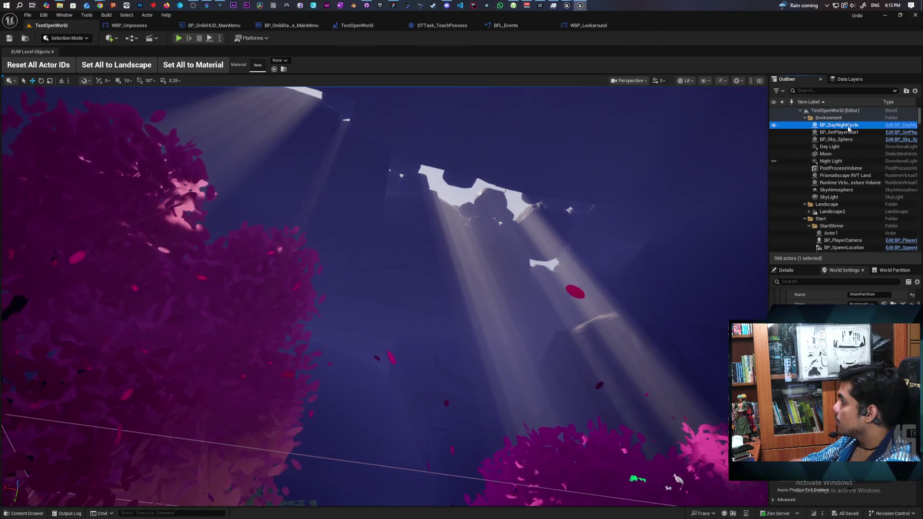
left_click(840, 132)
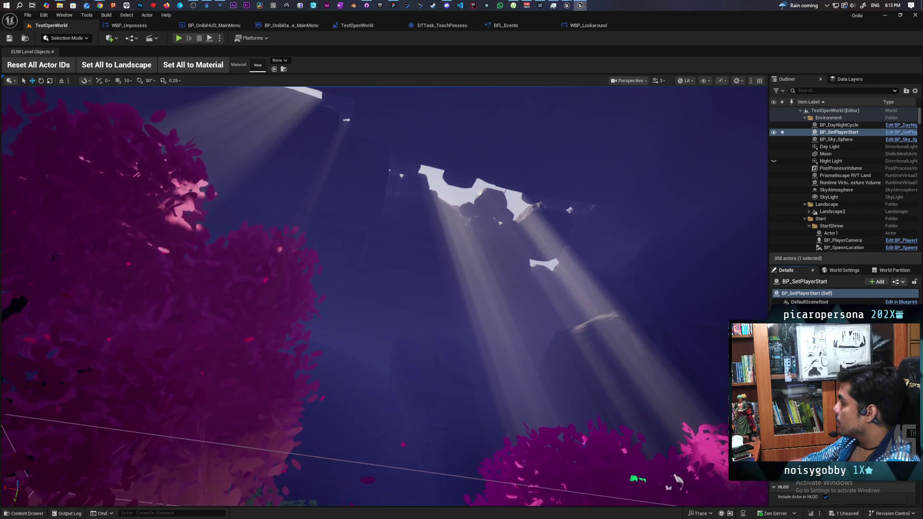
key("ctrl+s")
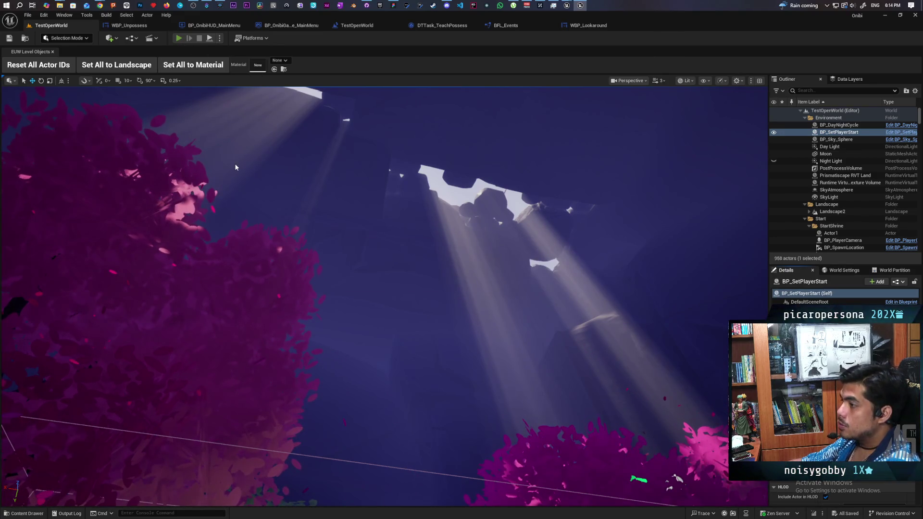
key("alt+p")
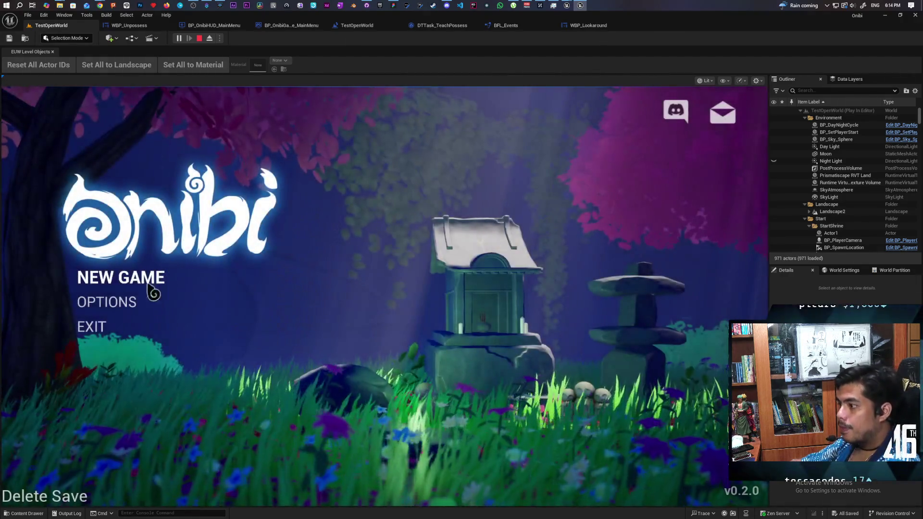
left_click(149, 286)
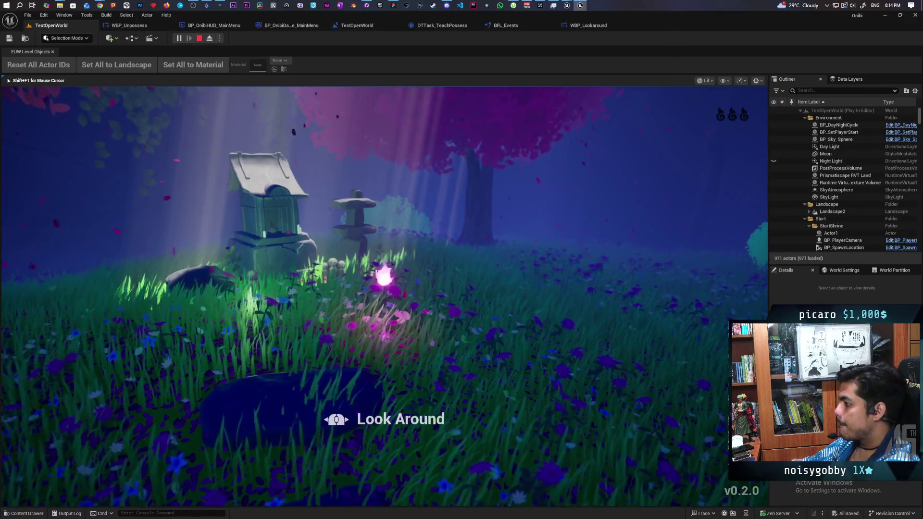
key("Escape")
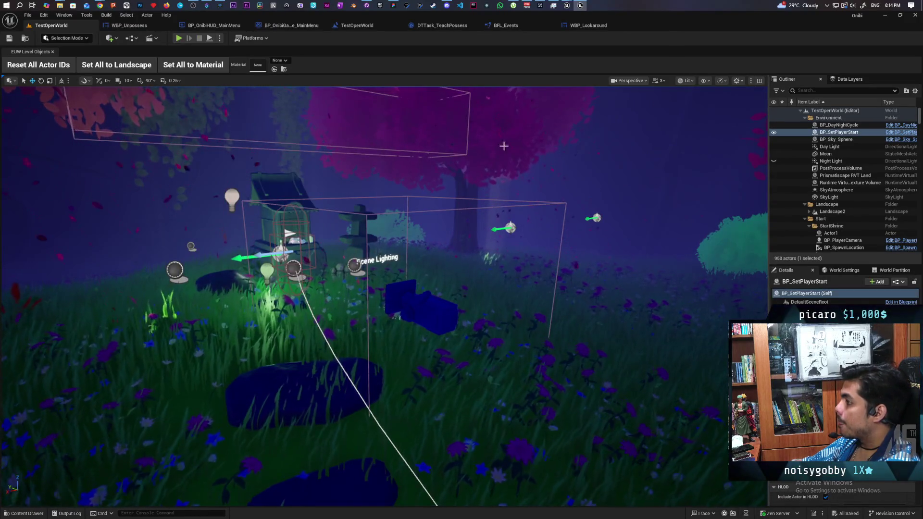
Step: Duplicate WBP_Lookaround as WBP_Move and save the new asset
left_click(587, 25)
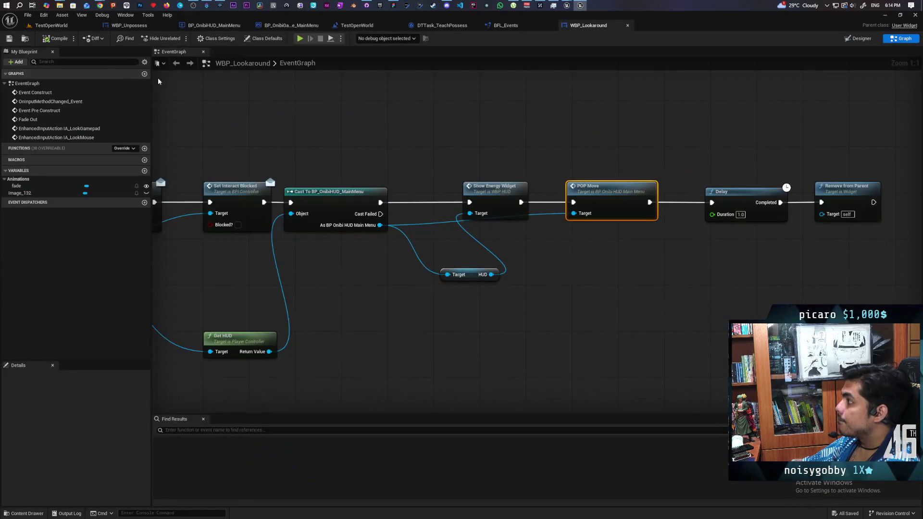
key("ctrl+space")
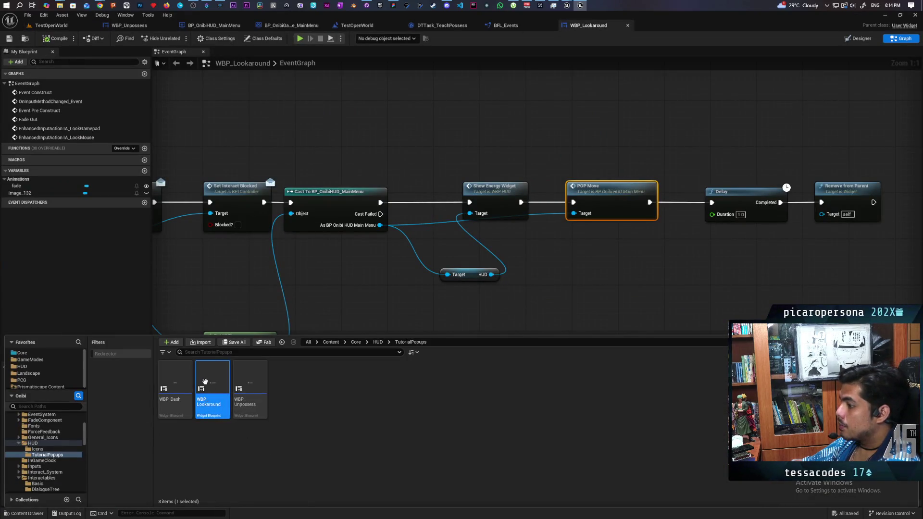
right_click(210, 398)
left_click(238, 221)
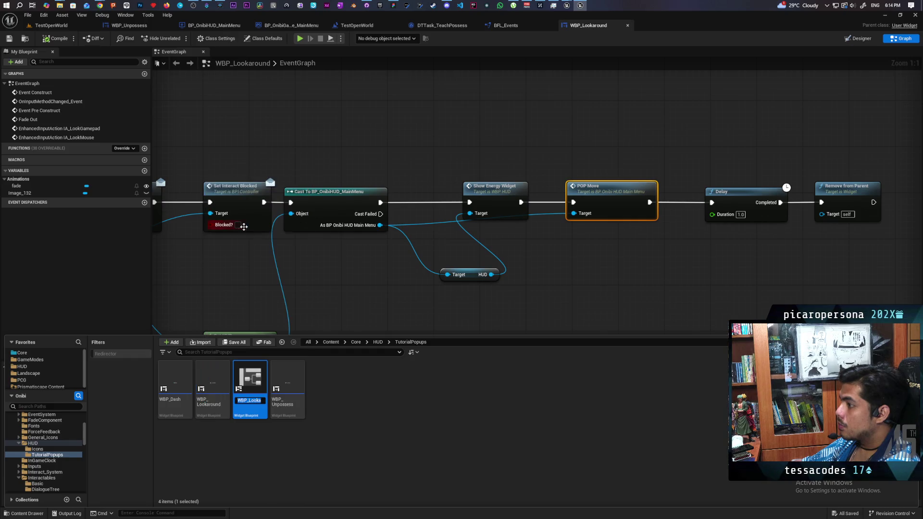
type("WBP_L")
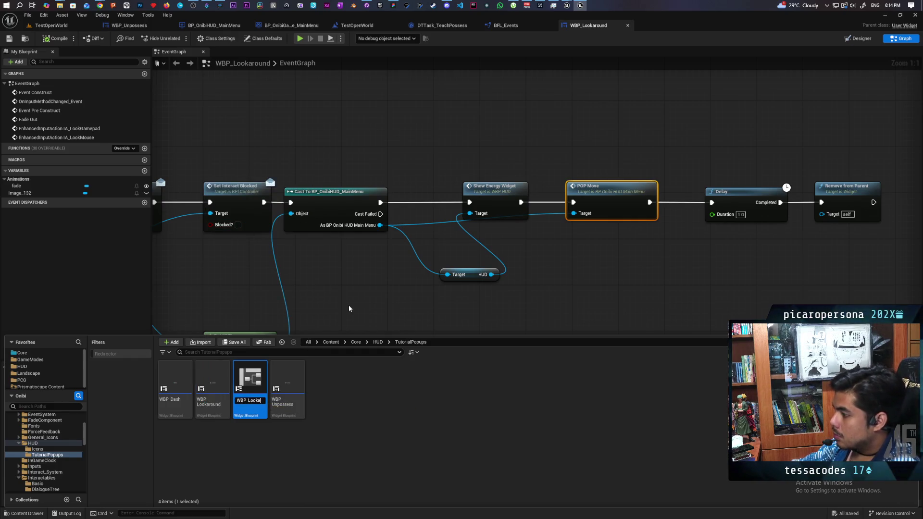
type("Move")
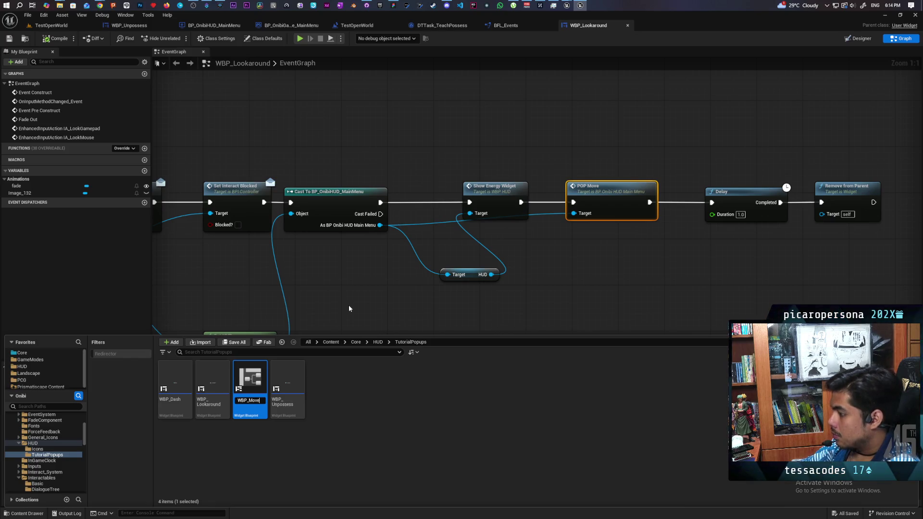
key("Return")
key("ctrl+s")
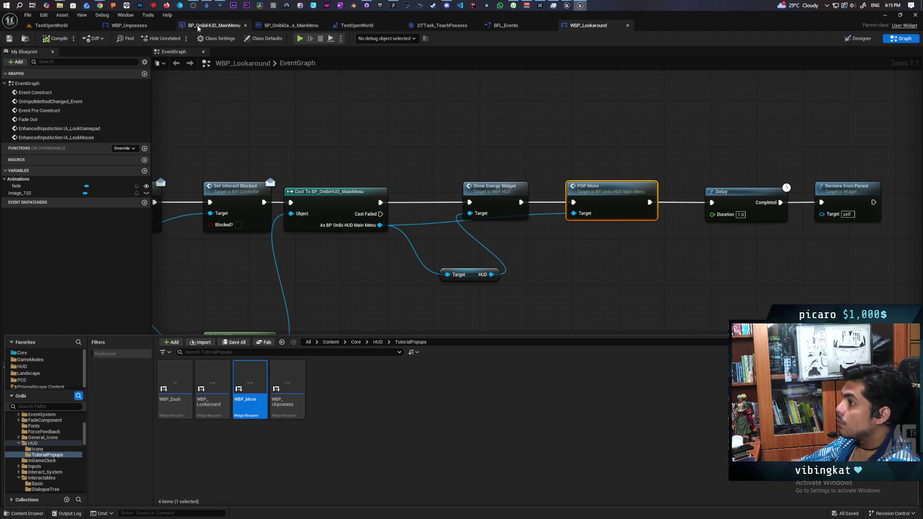
Step: Set POP Move's Create Widget class to WBP_Move and open WBP_Move for editing
left_click(214, 25)
left_click(436, 250)
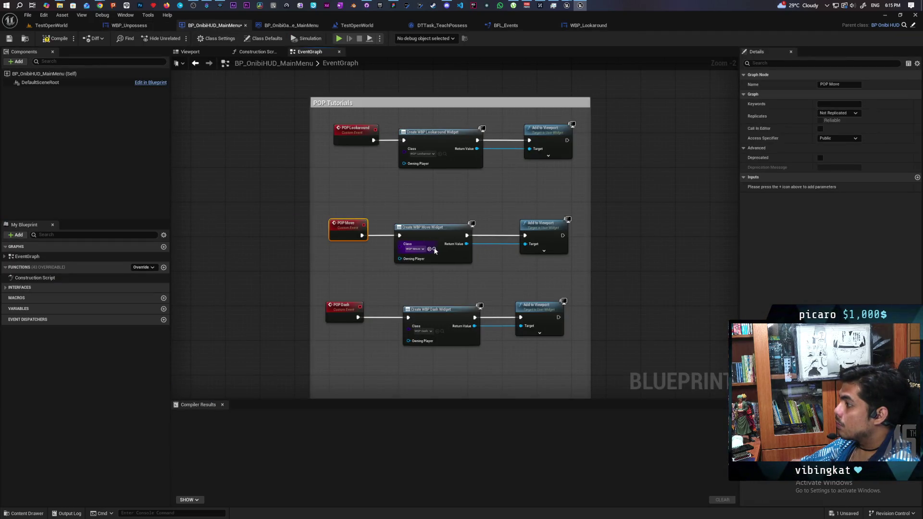
left_click(592, 26)
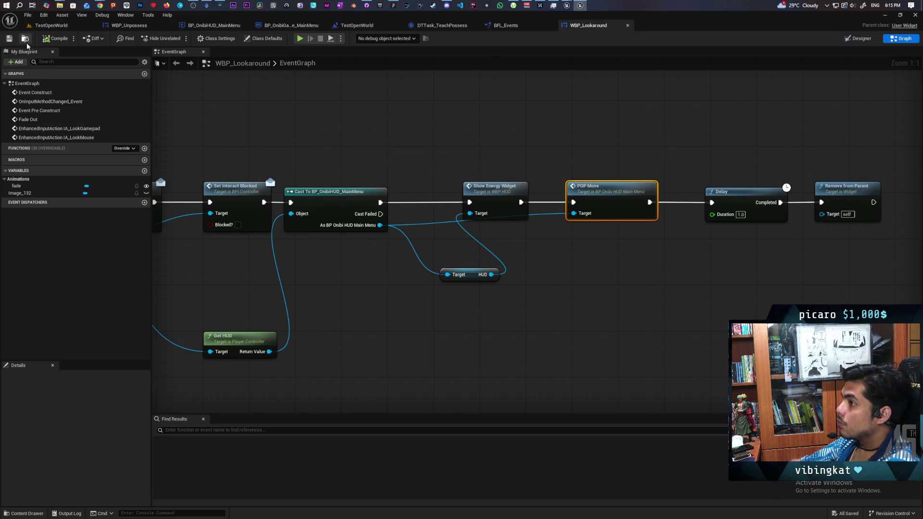
key("ctrl+space")
left_click(245, 381)
double_click(245, 381)
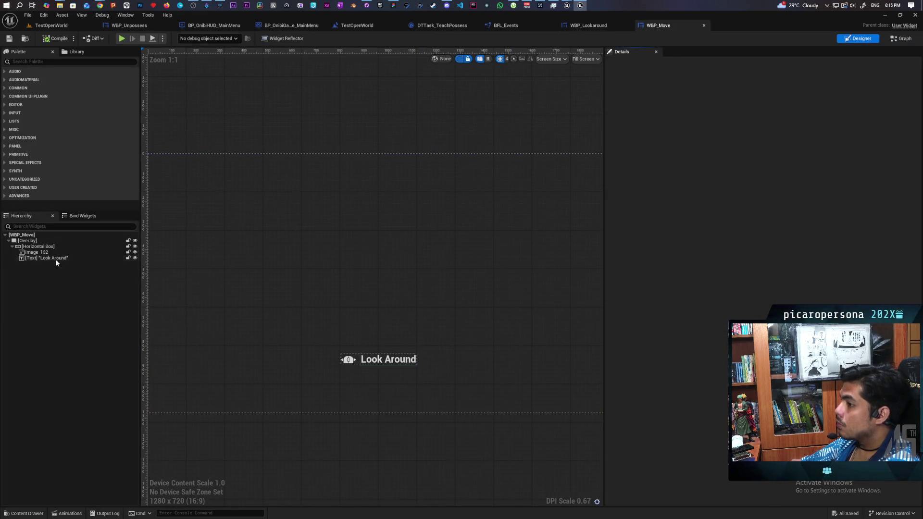
Step: Change the Text block's label from 'Look Around' to 'Move' and compile WBP_Move
left_click(53, 258)
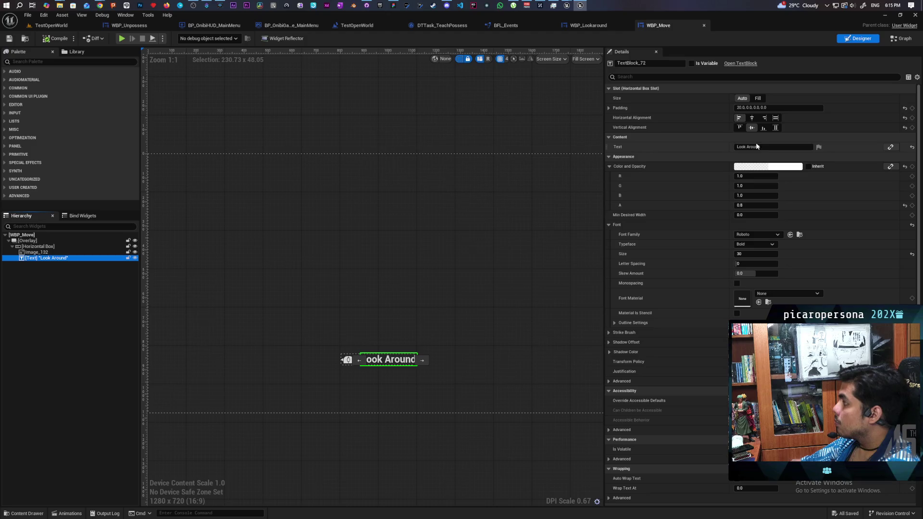
left_click(769, 146)
type("Move")
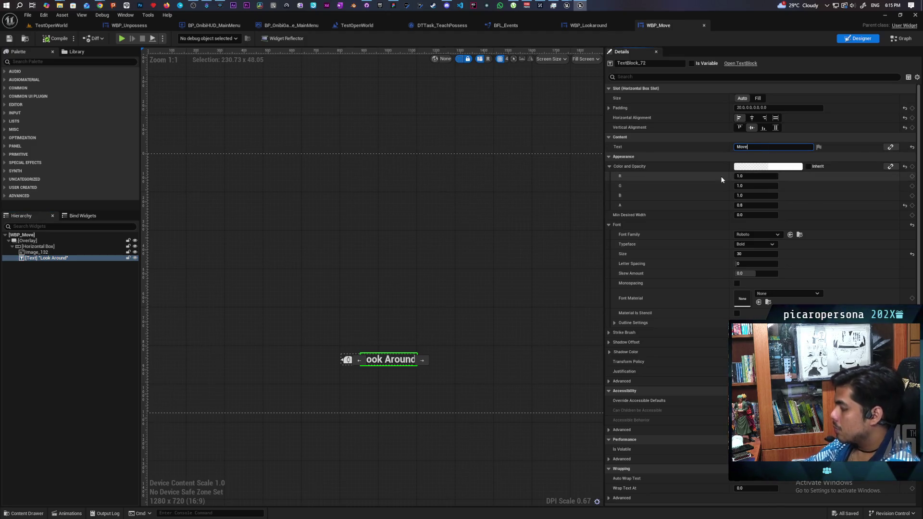
left_click(415, 440)
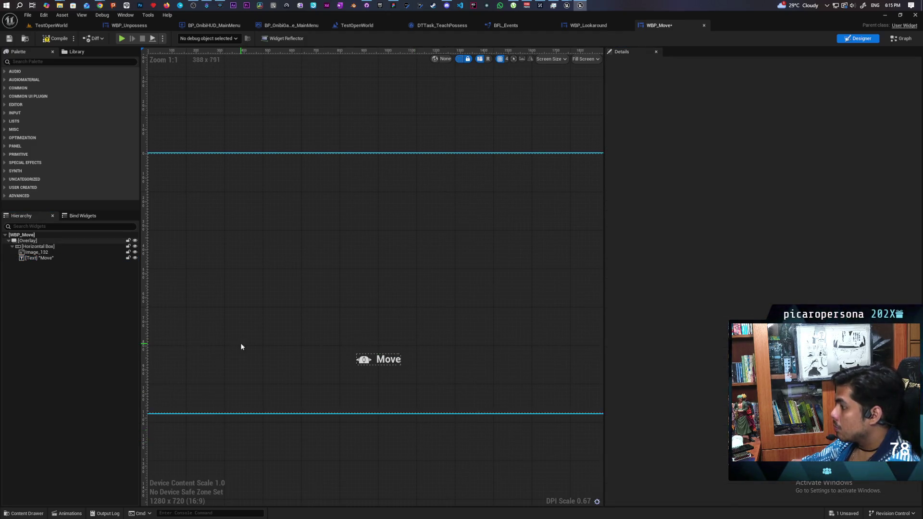
left_click(51, 38)
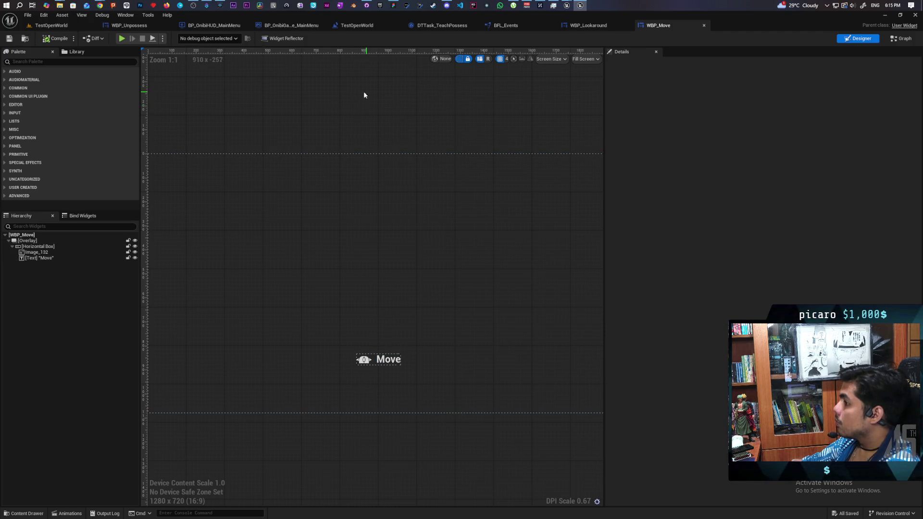
Step: Select the Move text element, then the Image_132 icon element in the Hierarchy
left_click(36, 258)
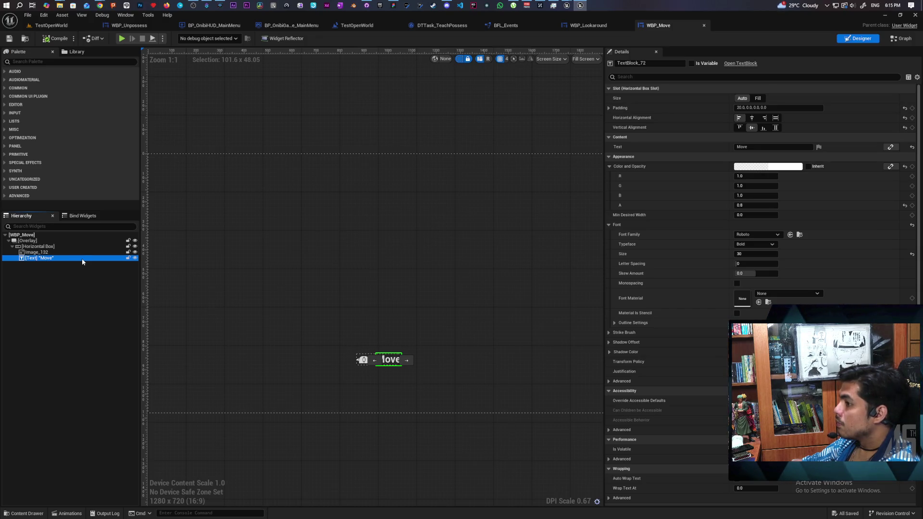
left_click(37, 252)
left_click(37, 258)
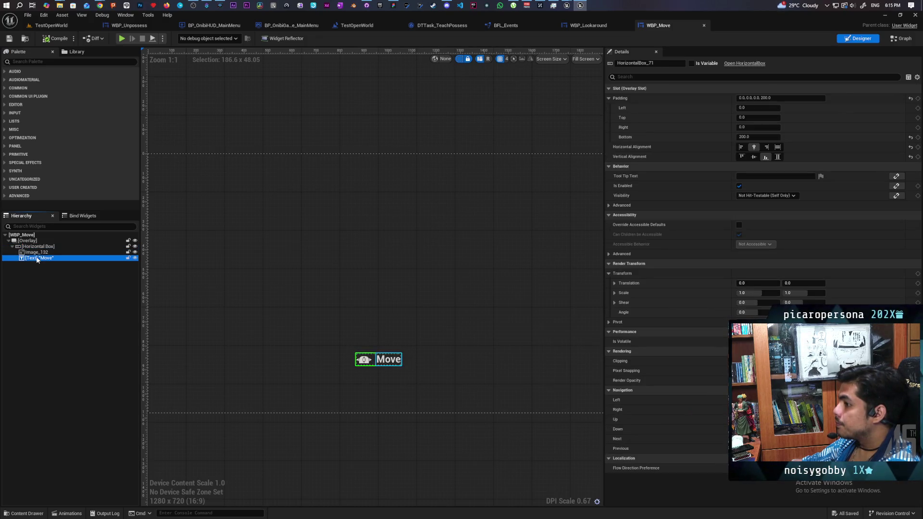
left_click(50, 254)
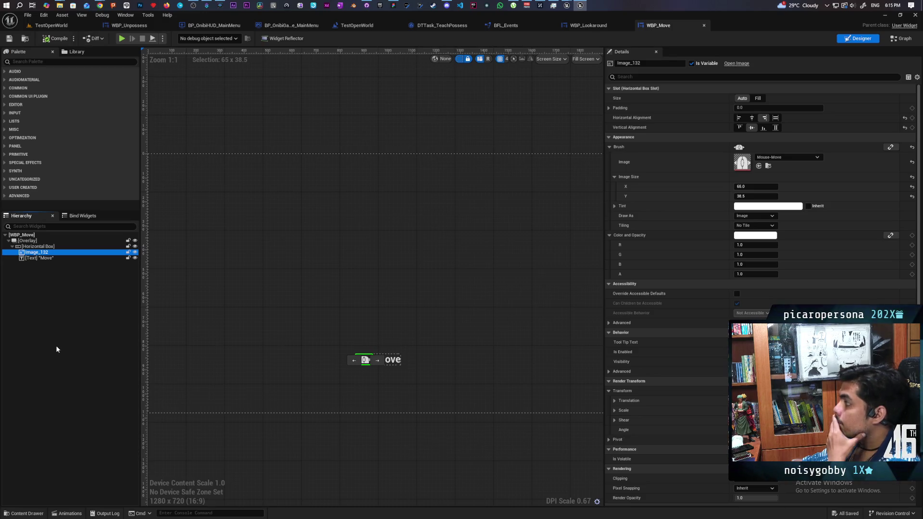
Step: In WBP_Move's event graph, locate the Mouse-Move and RS_move textures used by the brush nodes
left_click(902, 39)
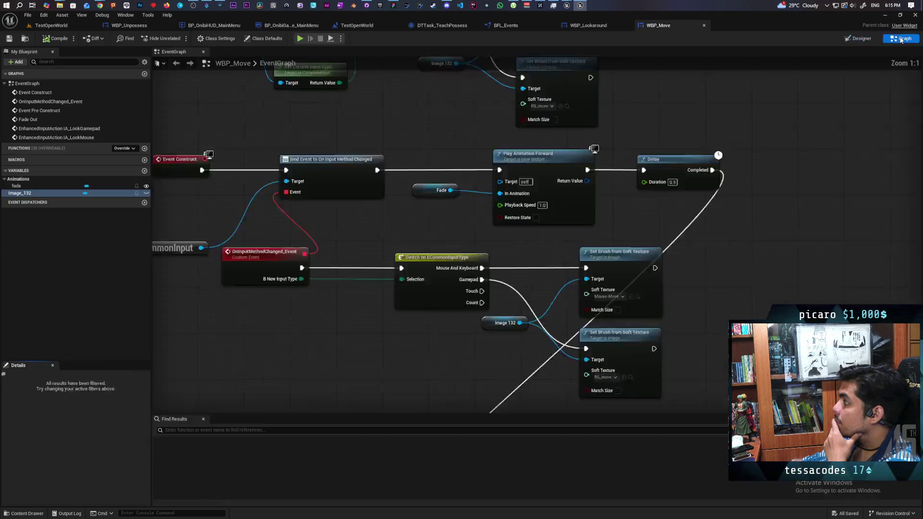
scroll(349, 229, "up", 2)
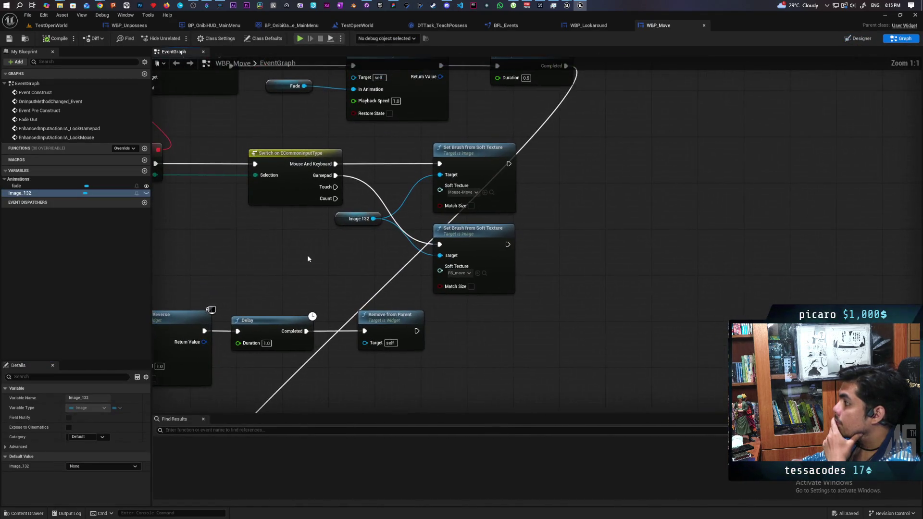
left_click(492, 193)
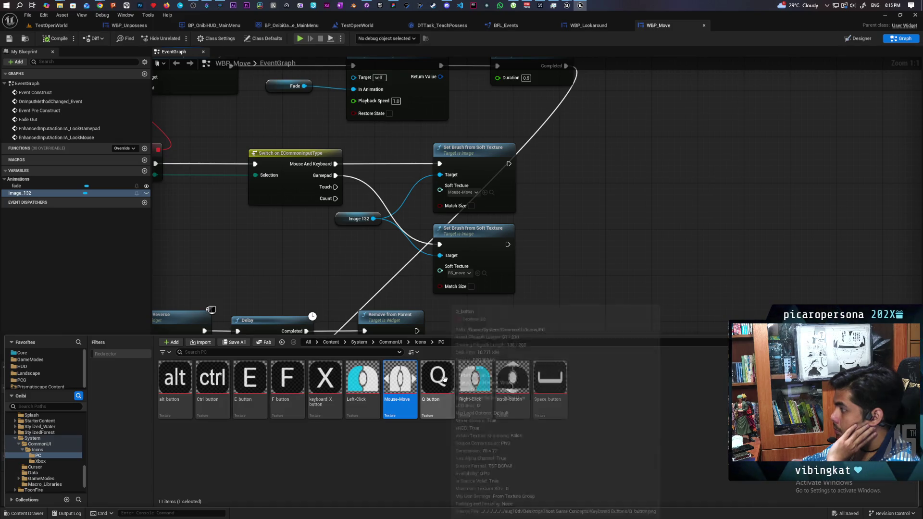
left_click(483, 274)
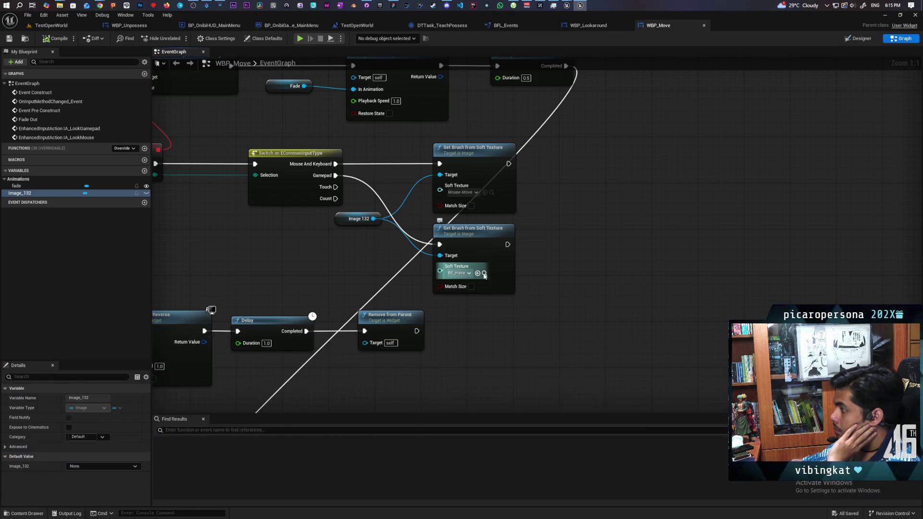
left_click(484, 274)
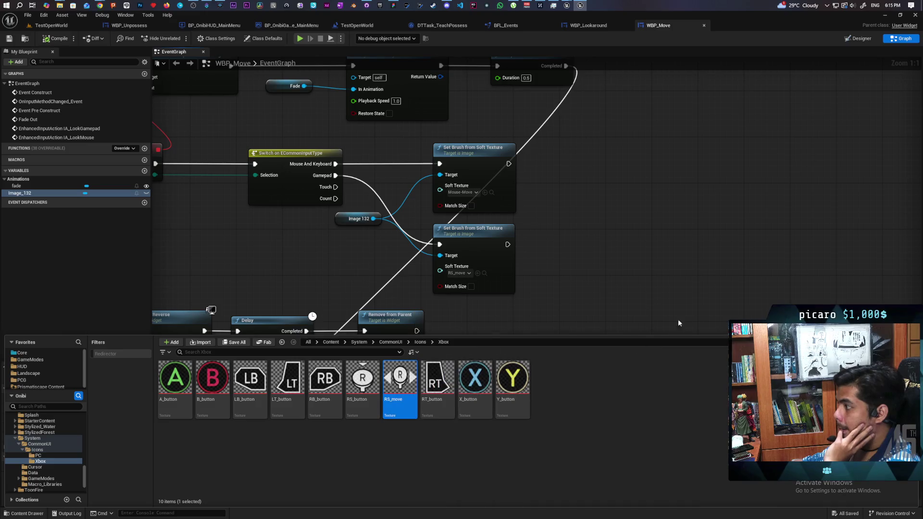
Step: Zoom out to the Gate and bring up the blueprint action list on empty graph space
scroll(682, 328, "down", 3)
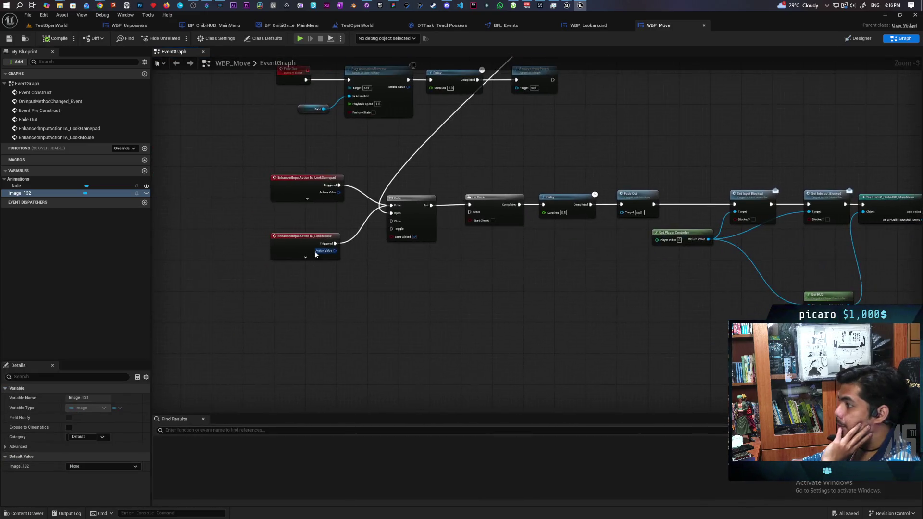
scroll(315, 254, "up", 2)
right_click(244, 183)
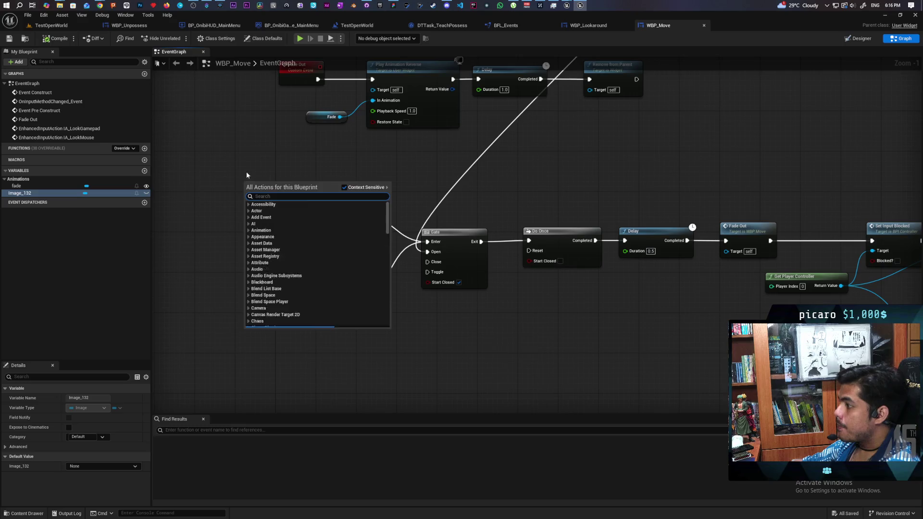
Step: Add an IA_Move event, wire its Triggered into the Gate's Enter, and move IA_LookGamepad aside
left_click(246, 172)
right_click(252, 168)
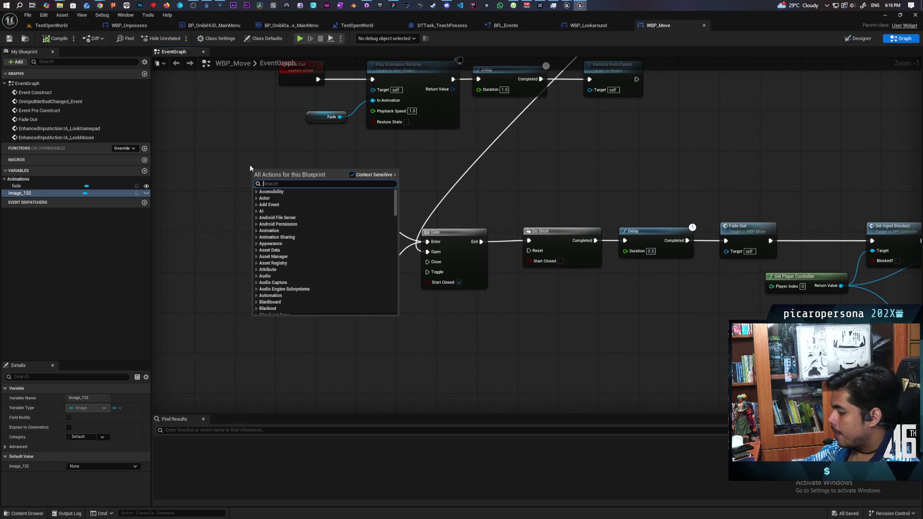
type("iam move")
key("BackSpace")
key("BackSpace")
key("BackSpace")
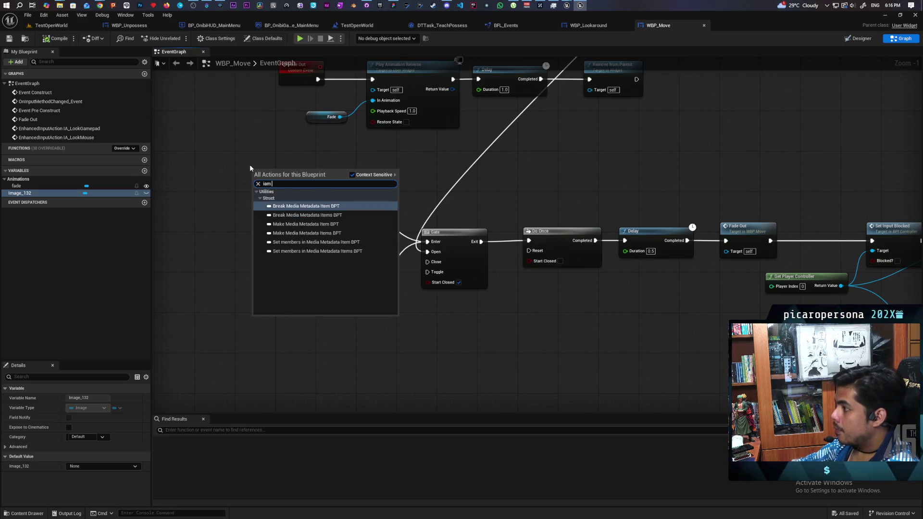
type("move")
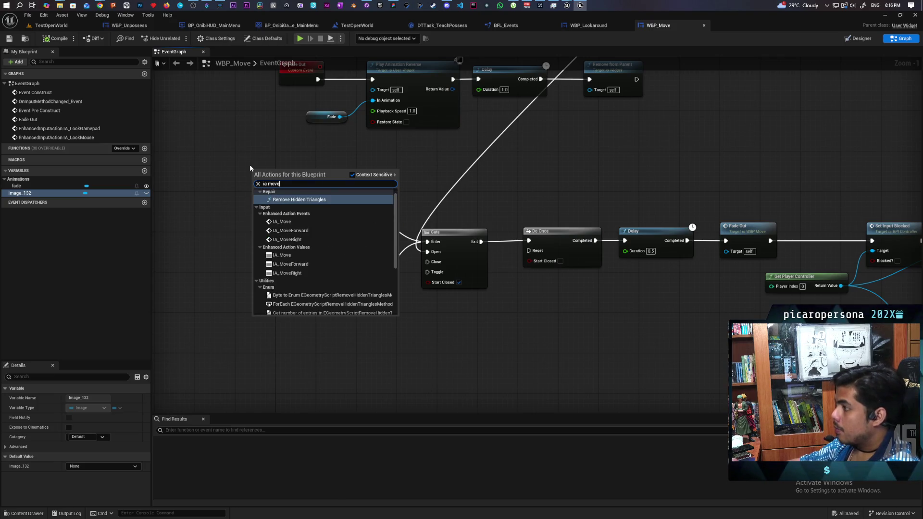
left_click(326, 225)
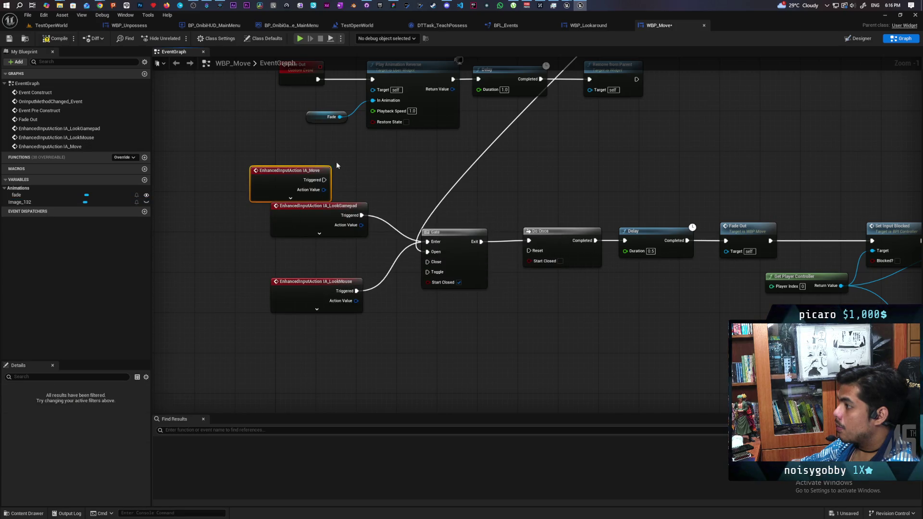
left_click_drag(324, 179, 428, 242)
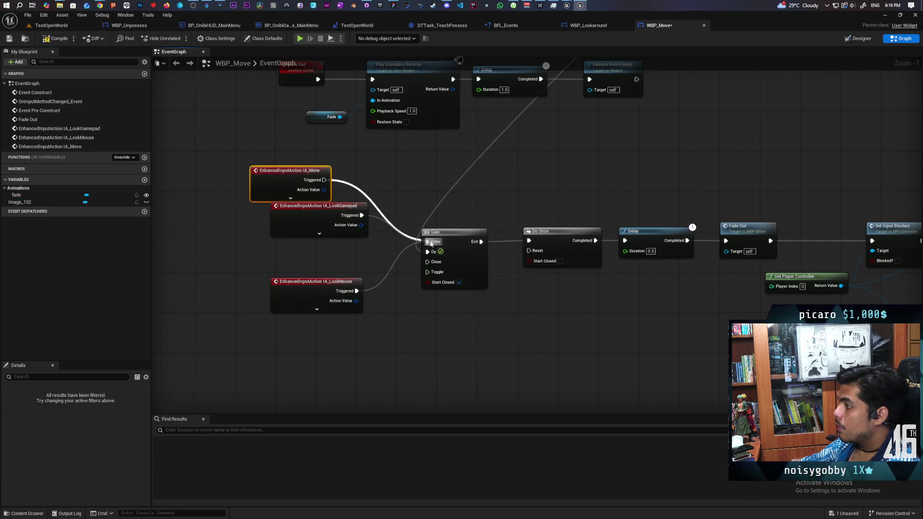
left_click_drag(354, 224, 308, 235)
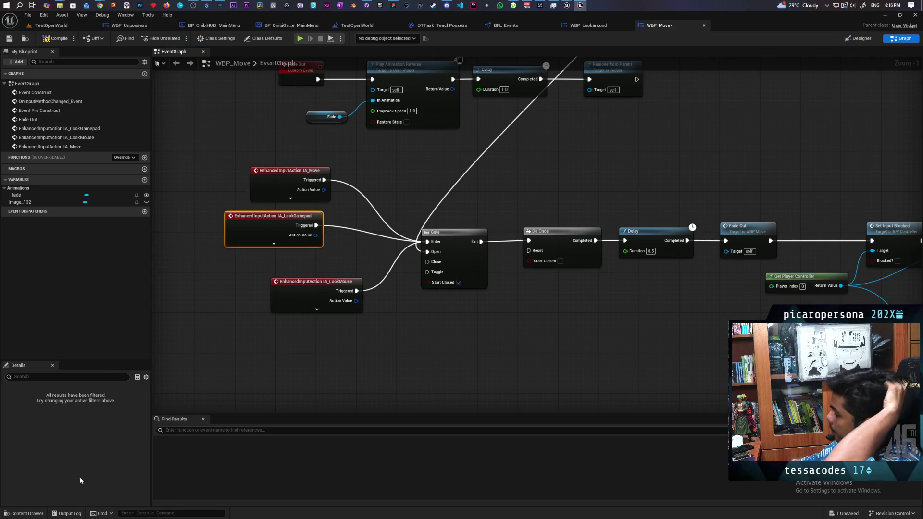
left_click(33, 514)
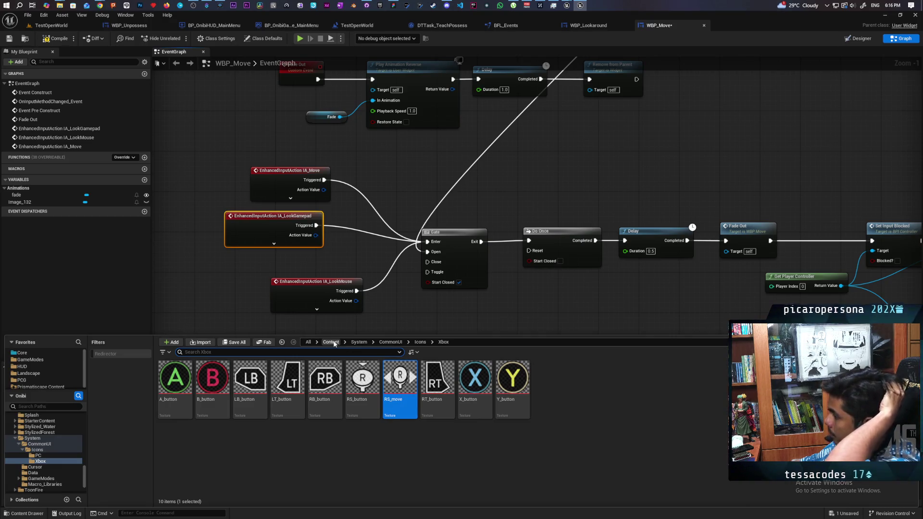
Step: Browse Content > Core > Inputs > Input_Actions to find IA_Move among the 17 input actions
left_click(331, 342)
double_click(362, 380)
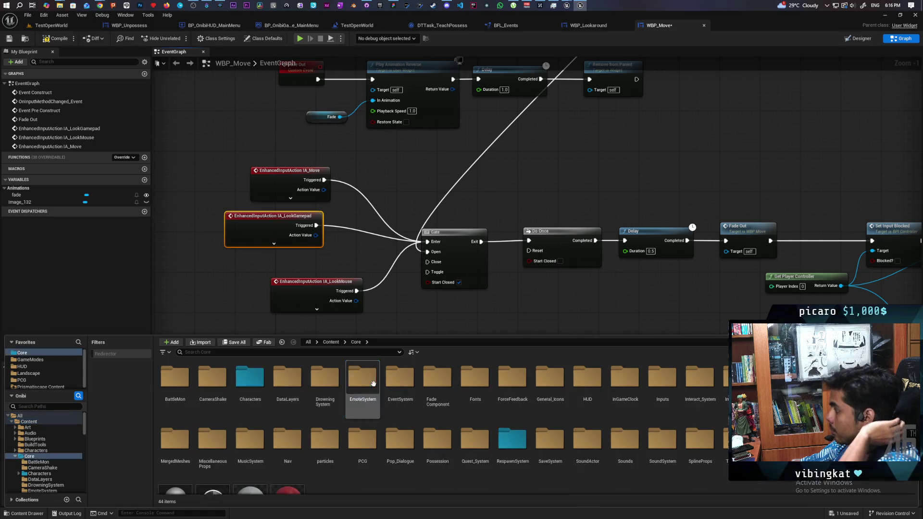
double_click(668, 390)
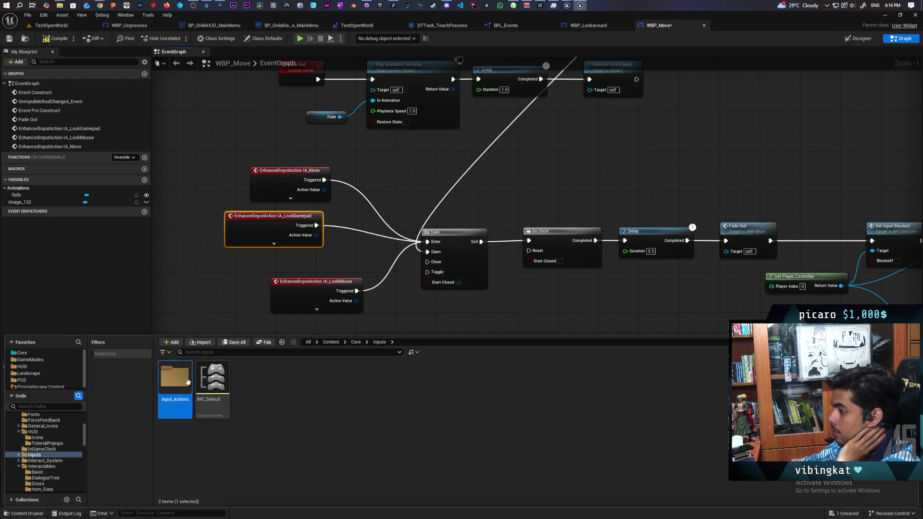
double_click(174, 378)
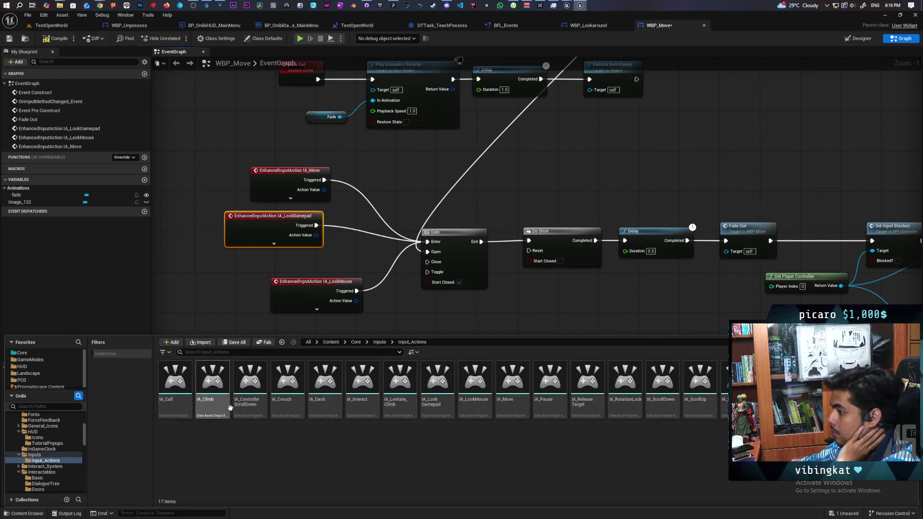
mouse_move(436, 408)
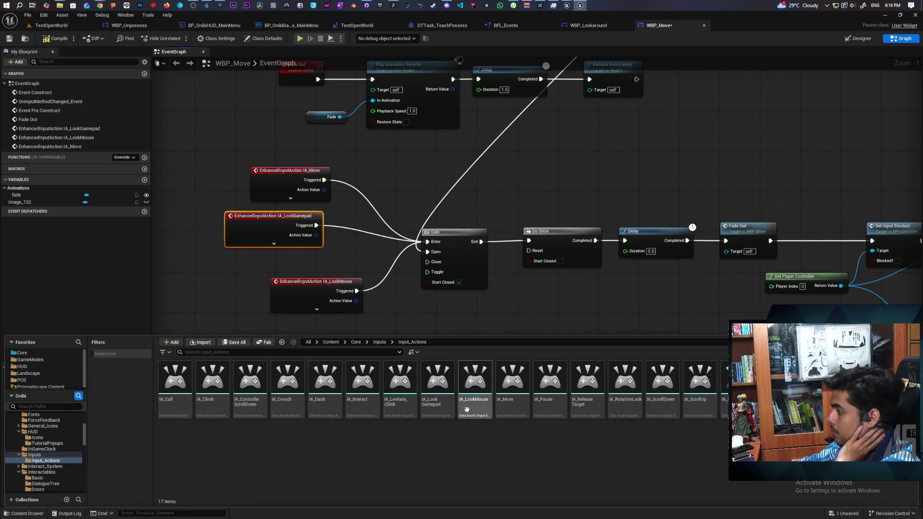
mouse_move(509, 409)
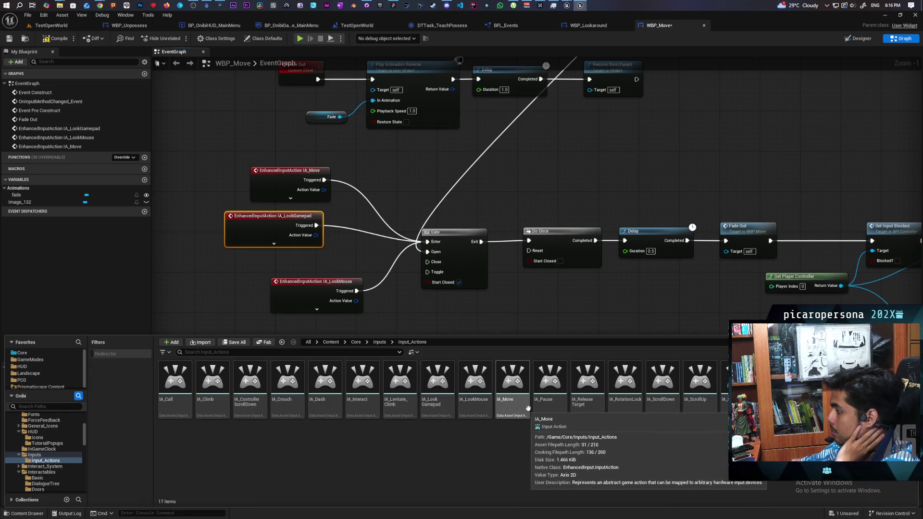
mouse_move(642, 407)
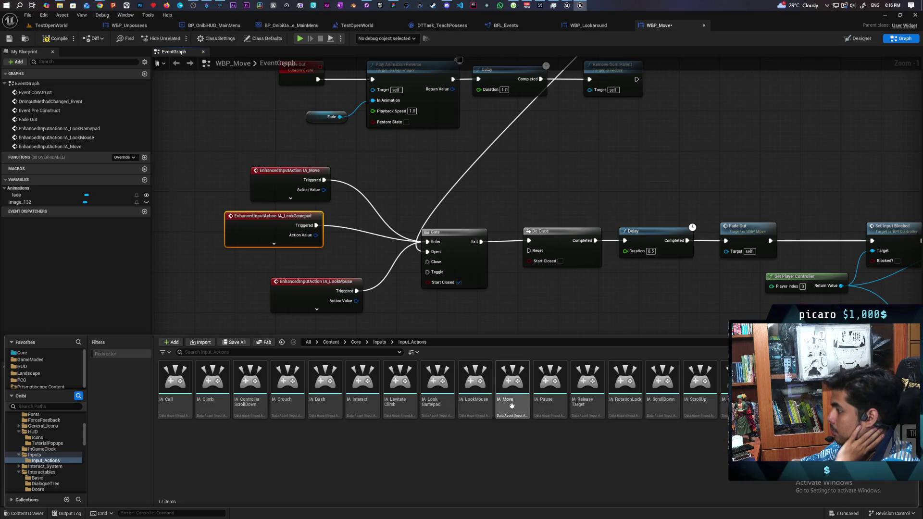
Step: Go back up to the Inputs folder and open IMC_Default in its own editor tab
left_click(379, 342)
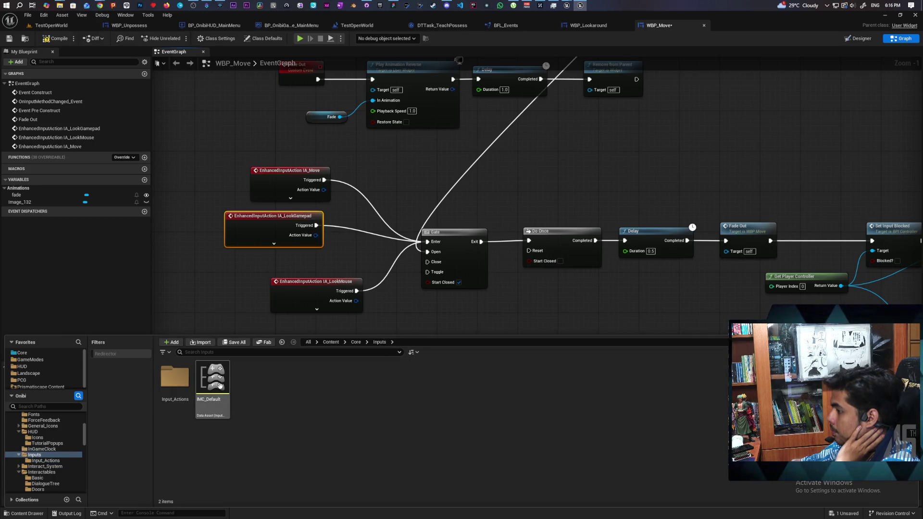
mouse_move(227, 415)
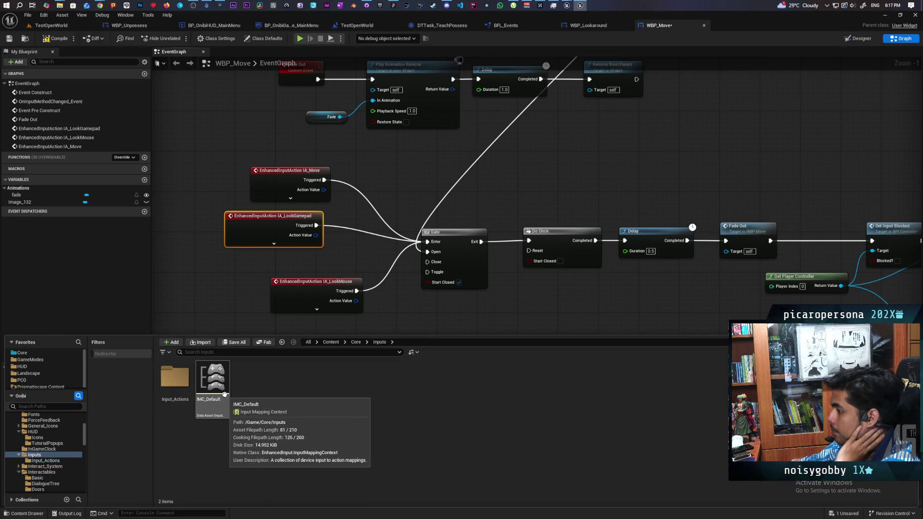
left_click(222, 385)
double_click(224, 389)
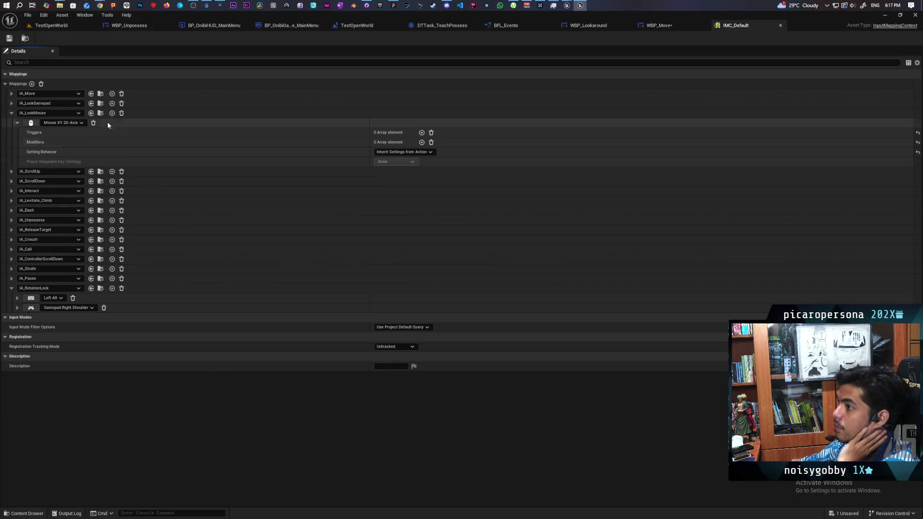
Step: Inspect IA_Move's W key and Gamepad Left Thumbstick 2D-Axis mappings and their modifiers in IMC_Default
left_click(11, 93)
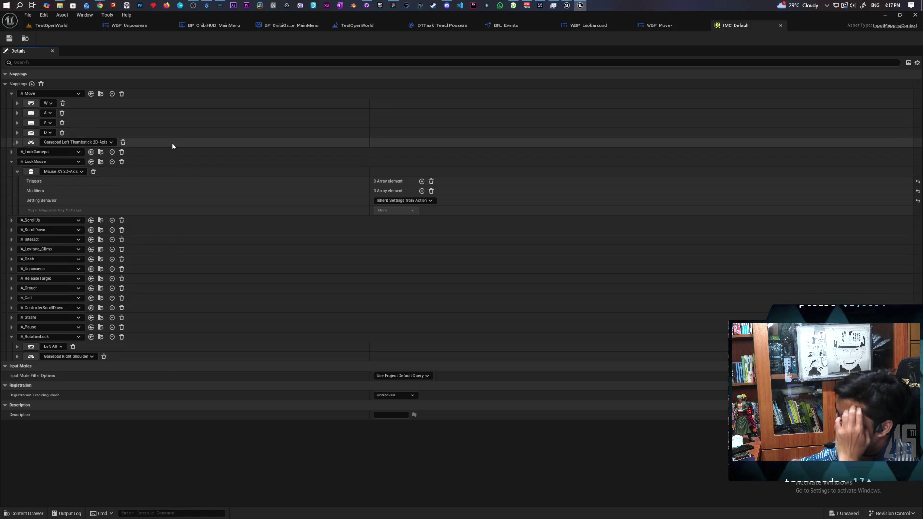
left_click(17, 103)
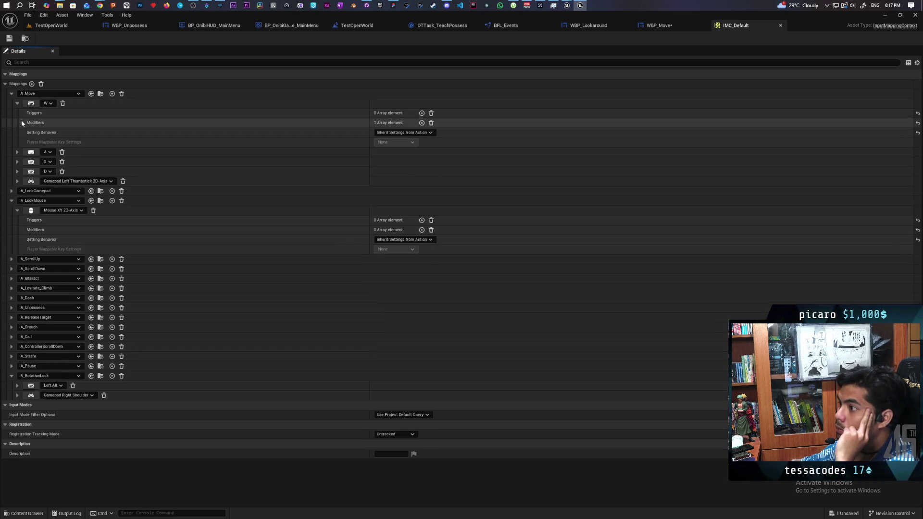
left_click(22, 123)
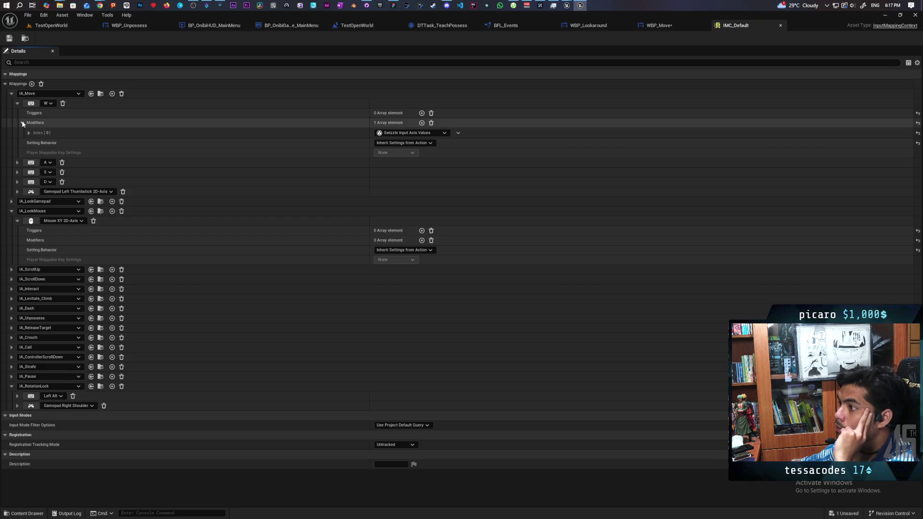
left_click(22, 122)
left_click(18, 182)
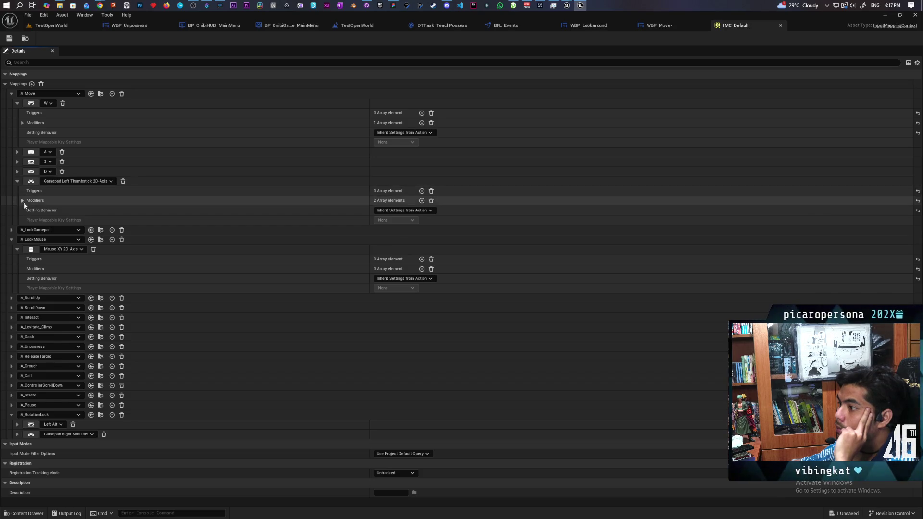
left_click(22, 201)
left_click(22, 200)
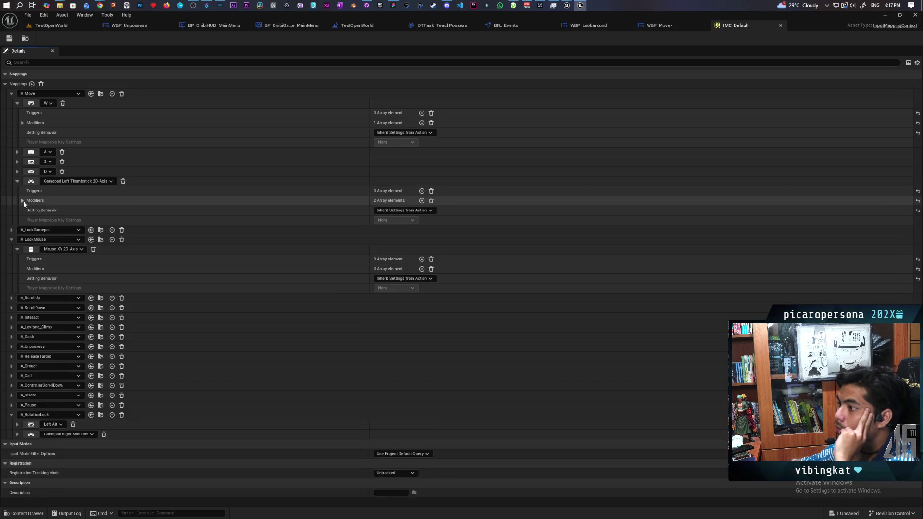
left_click(16, 105)
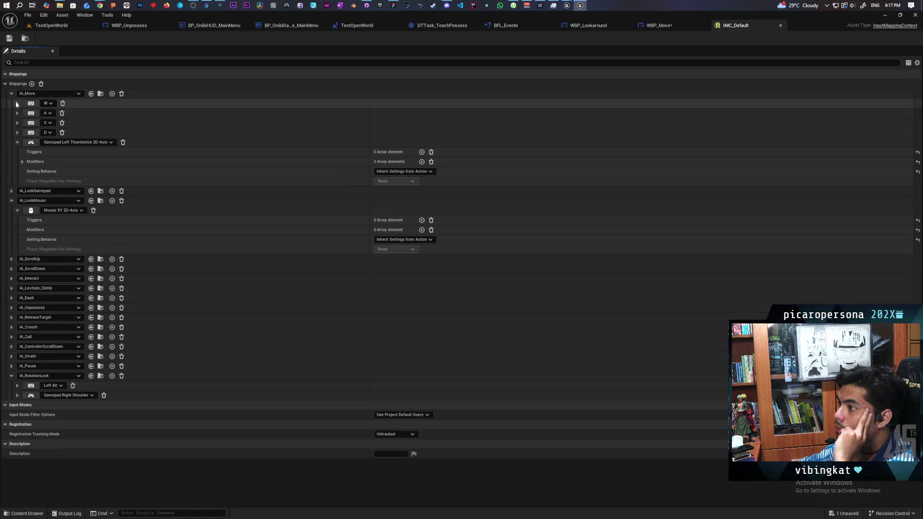
Step: Delete the IA_LookGamepad and IA_LookMouse events in WBP_Move and line IA_Move up with the Gate
left_click(670, 25)
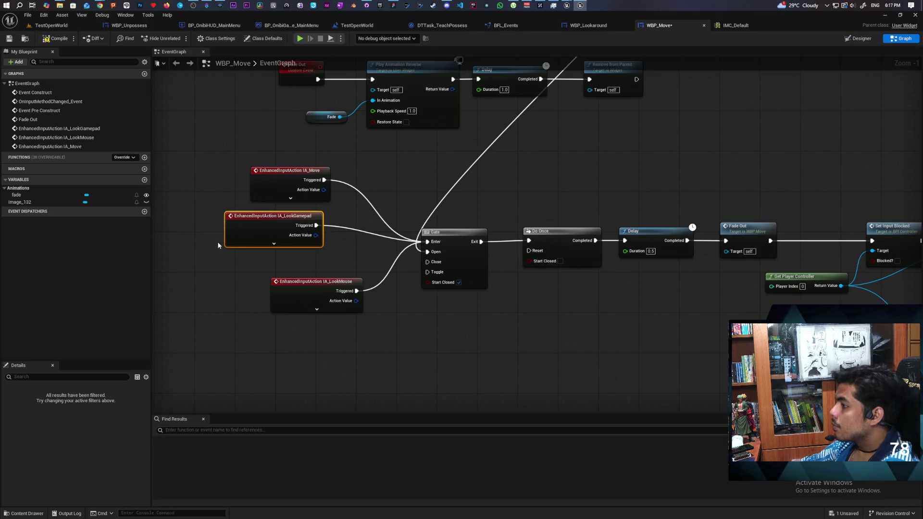
left_click_drag(219, 243, 296, 313)
key("Delete")
left_click_drag(298, 192, 312, 245)
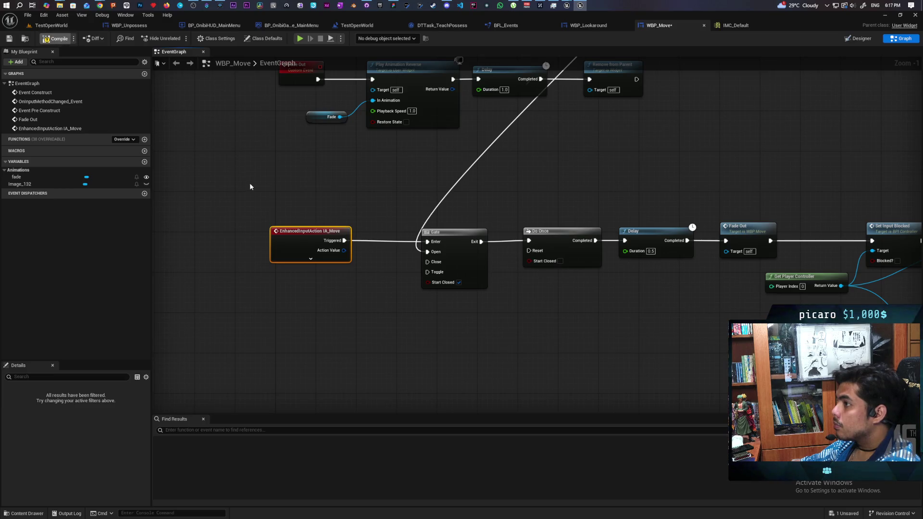
left_click(73, 25)
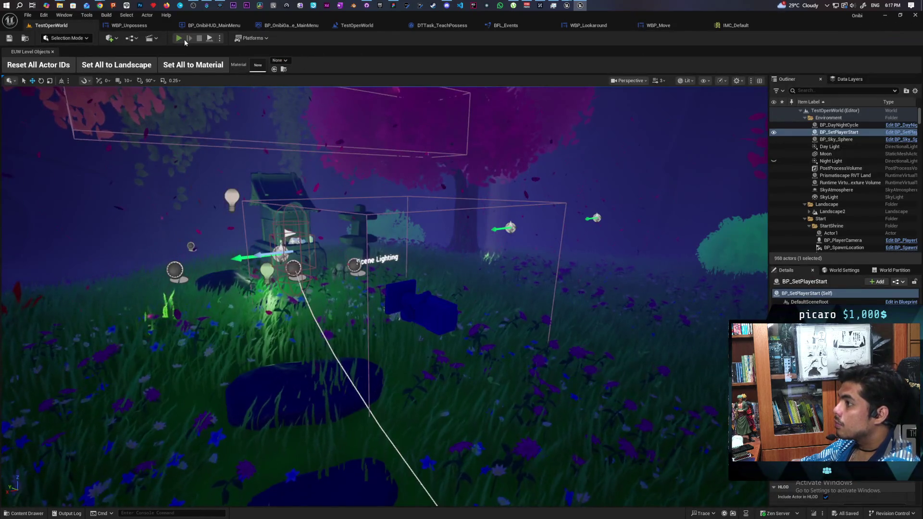
Step: Play the level in the editor, start a NEW GAME, watch the Move prompt, then stop
key("alt+p")
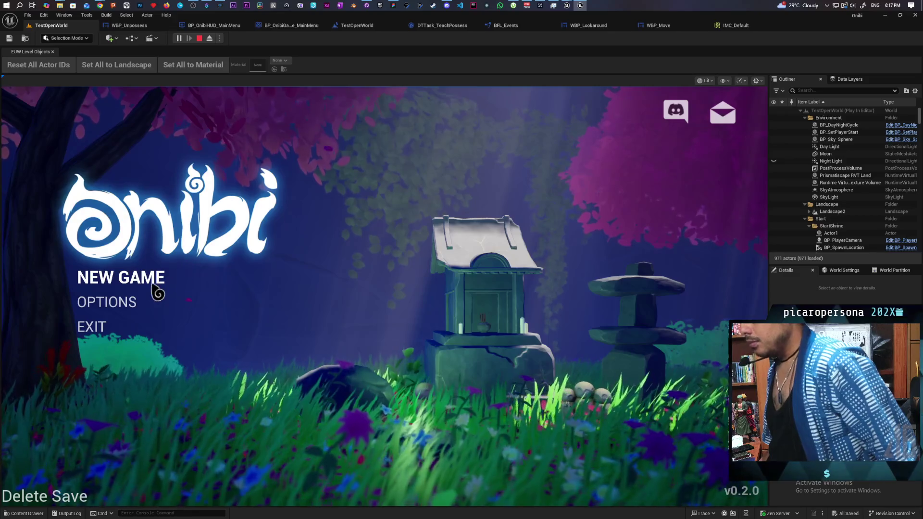
left_click(154, 283)
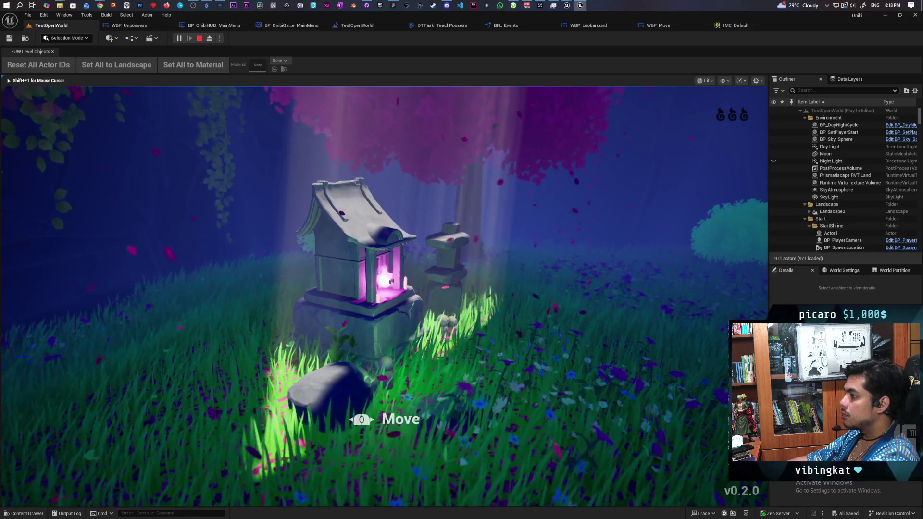
key("Escape")
left_click(656, 25)
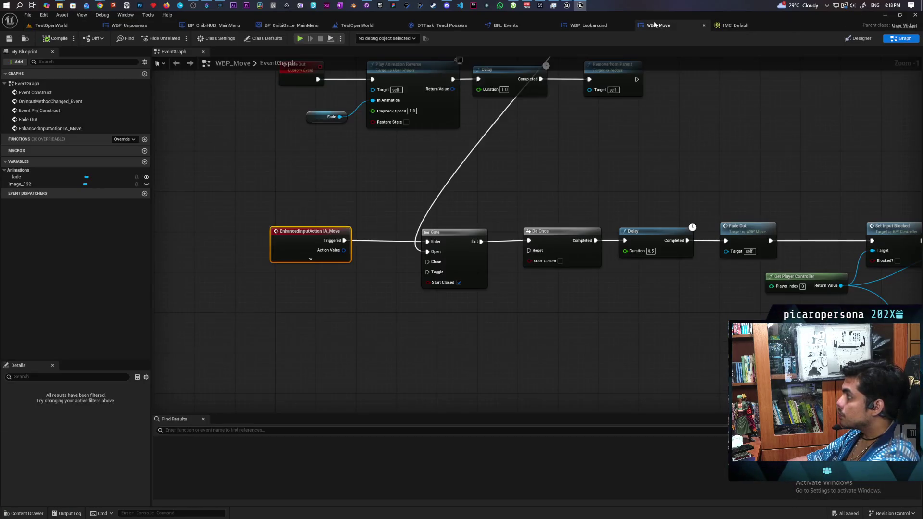
Step: Delete the Show Energy Widget call, wire the HUD cast straight into POP Move, and save
scroll(697, 183, "down", 2)
left_click_drag(738, 183, 499, 189)
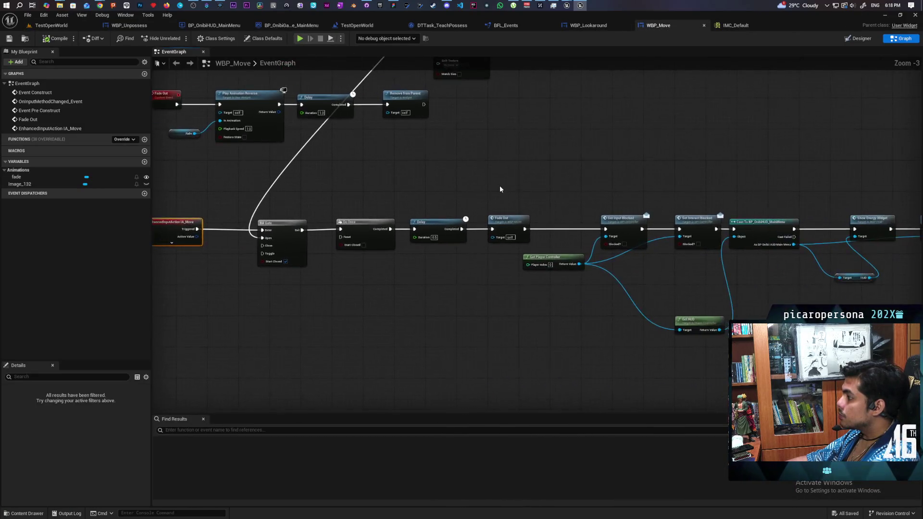
scroll(500, 189, "up", 2)
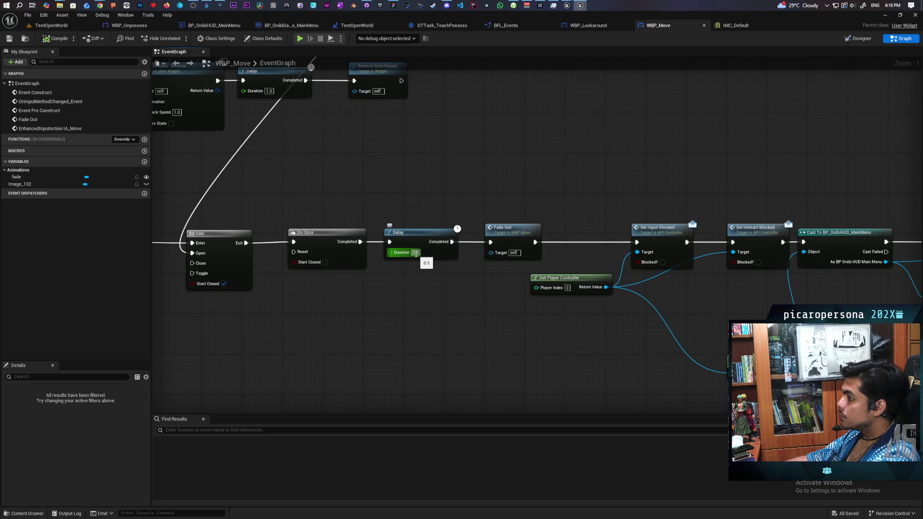
mouse_move(481, 306)
left_mouse_down()
mouse_move(216, 302)
mouse_move(394, 321)
mouse_move(509, 319)
left_mouse_up()
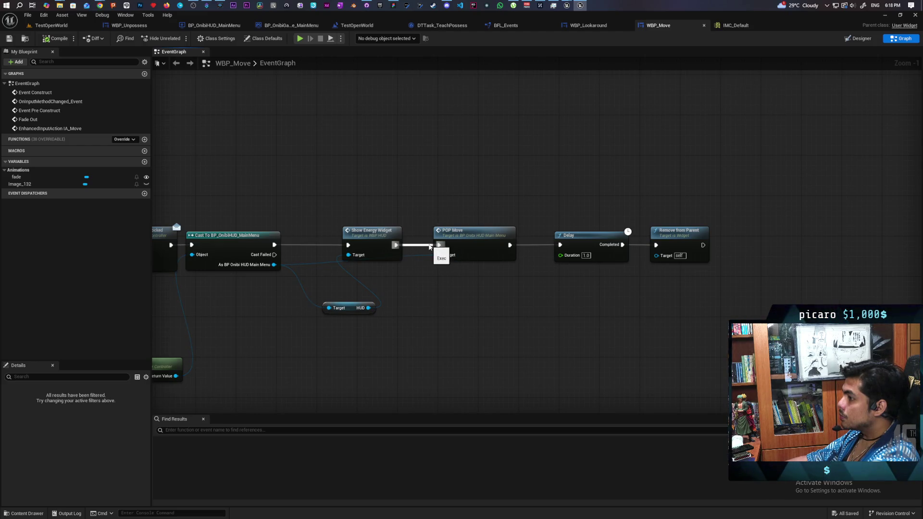
left_click_drag(429, 247, 439, 245)
mouse_move(416, 296)
left_mouse_down()
mouse_move(582, 283)
mouse_move(613, 247)
left_mouse_up()
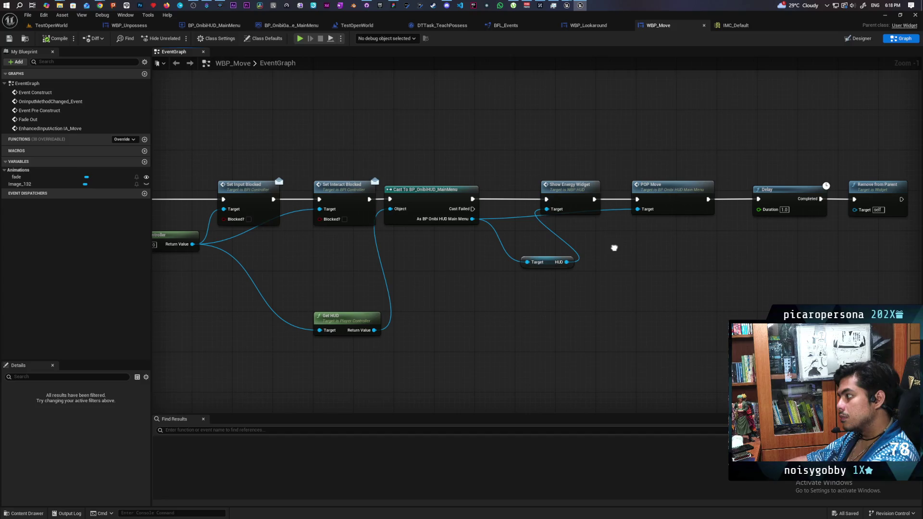
left_click(568, 190)
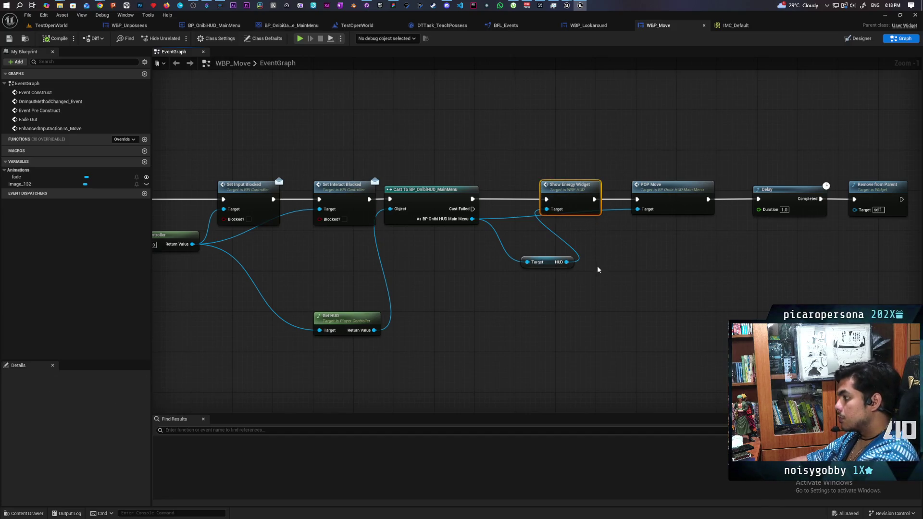
key("Delete")
mouse_move(472, 199)
left_mouse_down()
mouse_move(637, 199)
mouse_move(568, 191)
left_mouse_up()
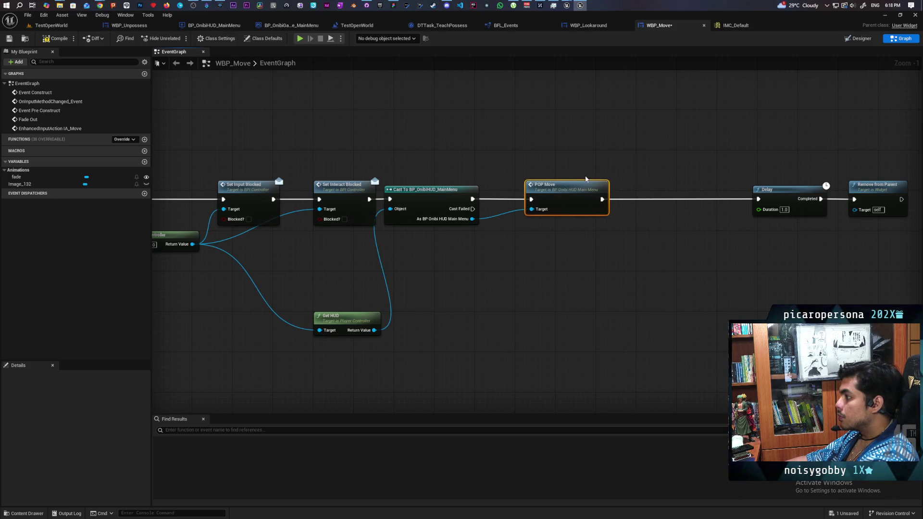
key("ctrl+s")
Step: Shift the HUD cast and POP Move nodes to the right in WBP_Move's graph
left_click(431, 195, "ctrl")
mouse_move(431, 195)
left_mouse_down()
mouse_move(584, 189)
mouse_move(507, 200)
left_mouse_up()
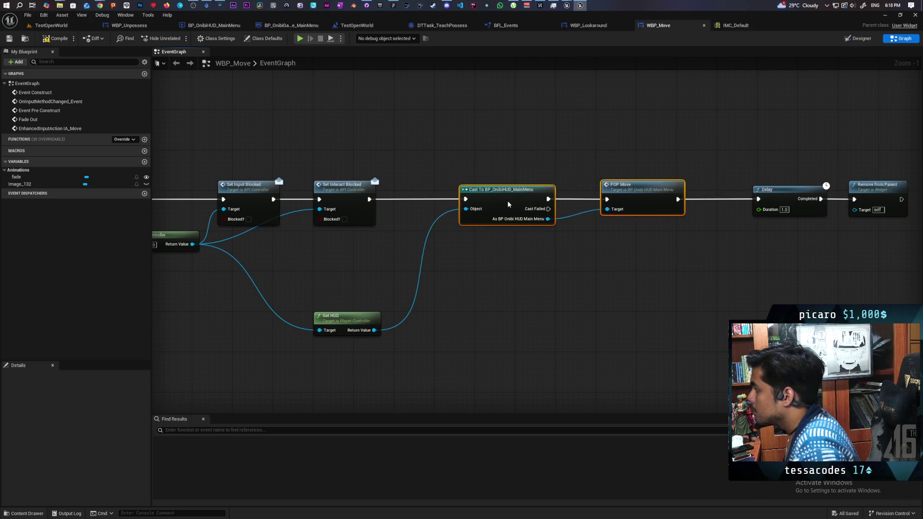
left_click(276, 25)
mouse_move(634, 150)
left_mouse_down()
mouse_move(588, 136)
mouse_move(389, 128)
left_mouse_up()
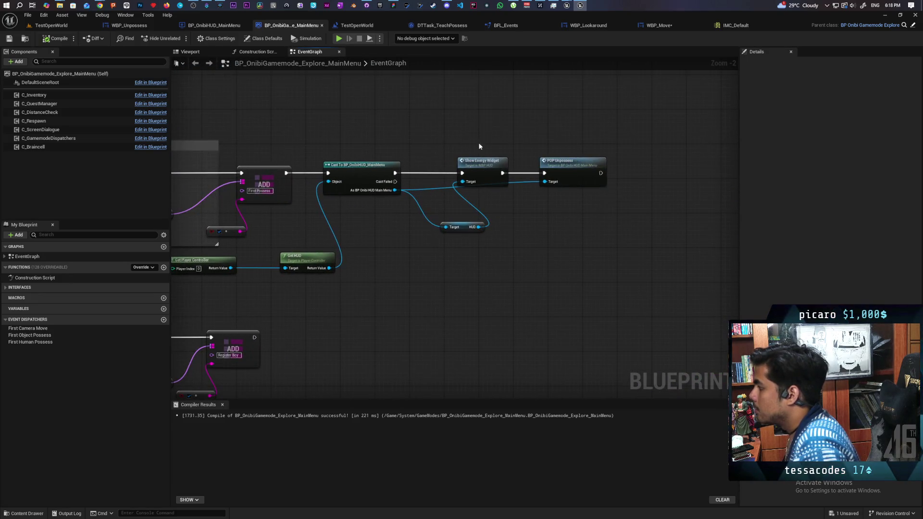
Step: Wire the gamemode's HUD cast directly into POP Unpossess, delete the leftover HUD target node, and save
left_click_drag(394, 173, 544, 173)
left_click(461, 227)
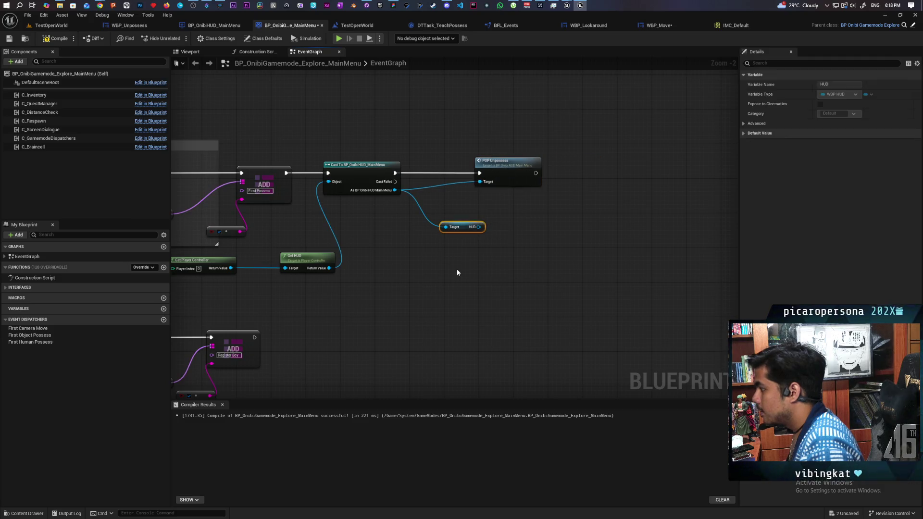
key("Delete")
key("ctrl+s")
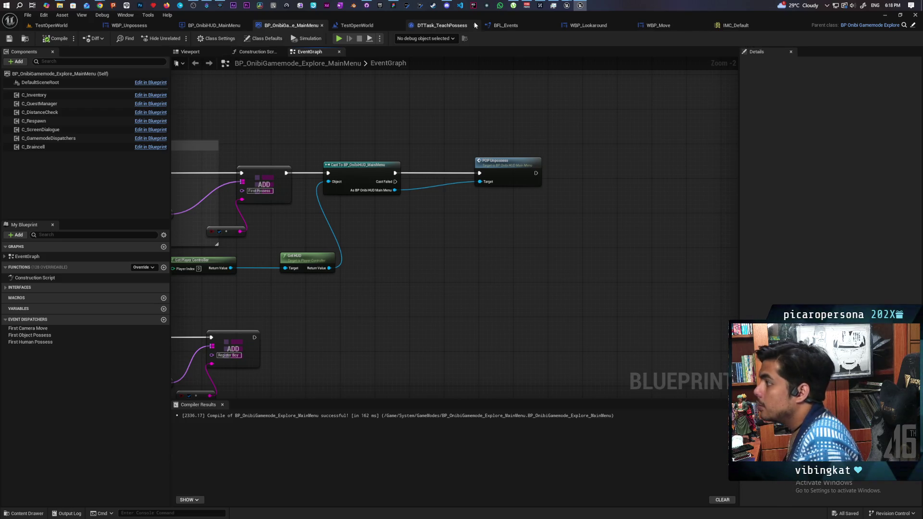
left_click(661, 26)
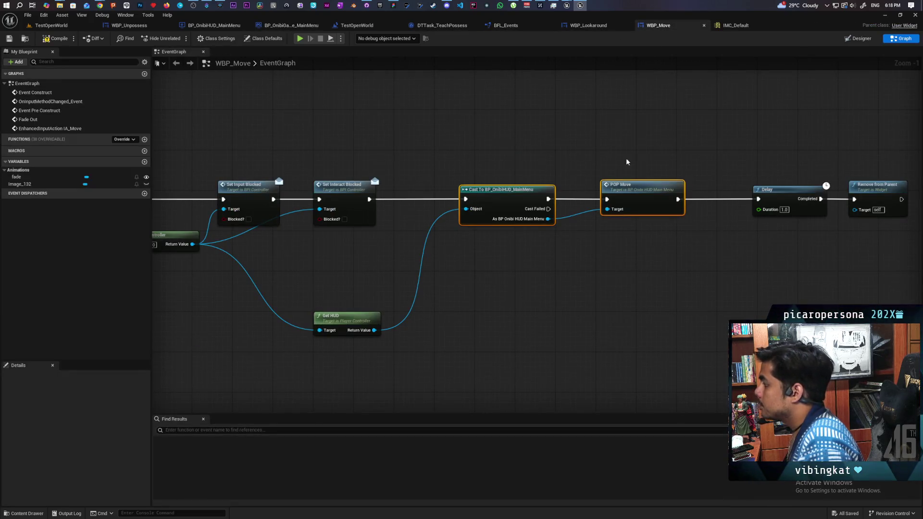
Step: Move the 1.0 s Delay between Set Interact Blocked and the HUD cast, rewiring its execution pins
left_click_drag(622, 167, 503, 157)
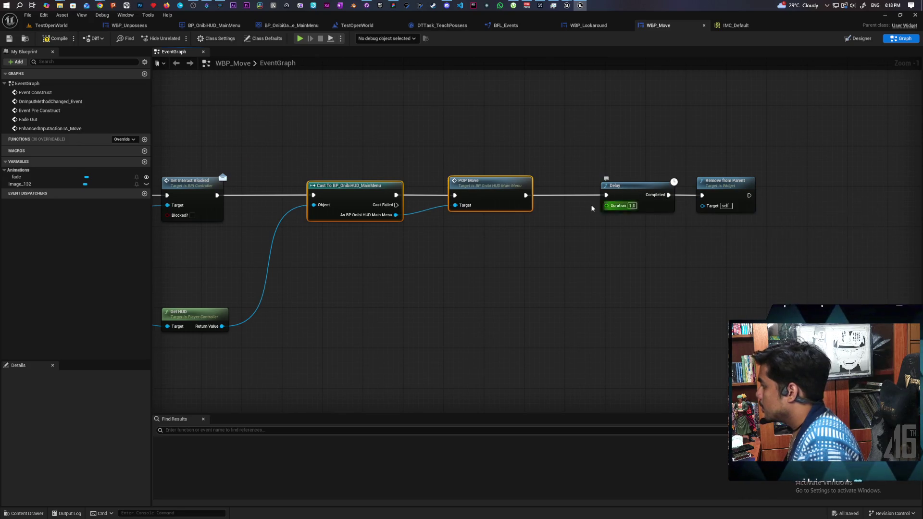
left_click_drag(649, 200, 331, 292)
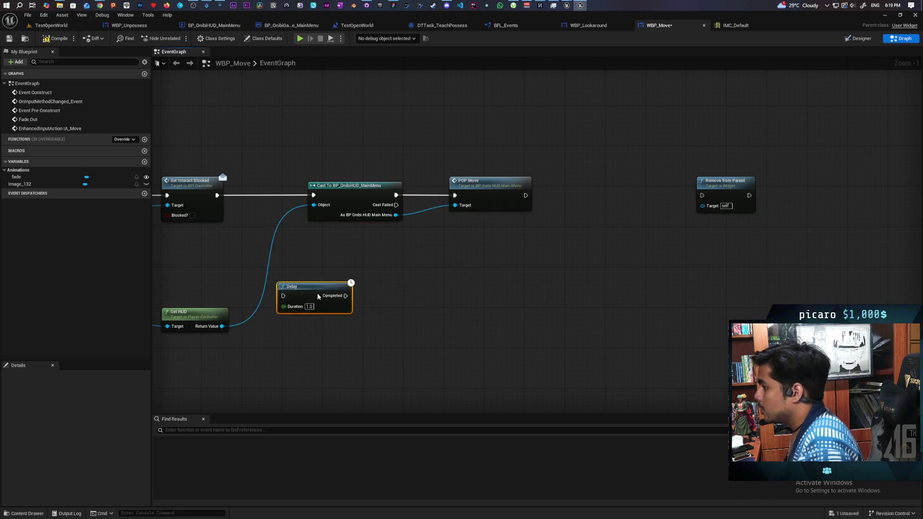
left_click_drag(336, 337, 441, 333)
mouse_move(647, 144)
left_mouse_down()
mouse_move(444, 225)
mouse_move(503, 197)
mouse_move(528, 197)
left_mouse_up()
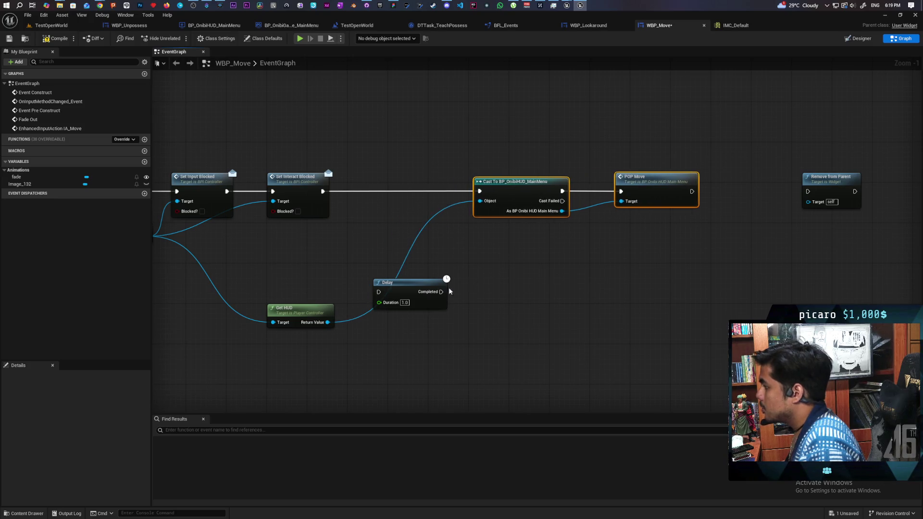
left_click_drag(407, 290, 389, 190)
left_click_drag(323, 192, 358, 191)
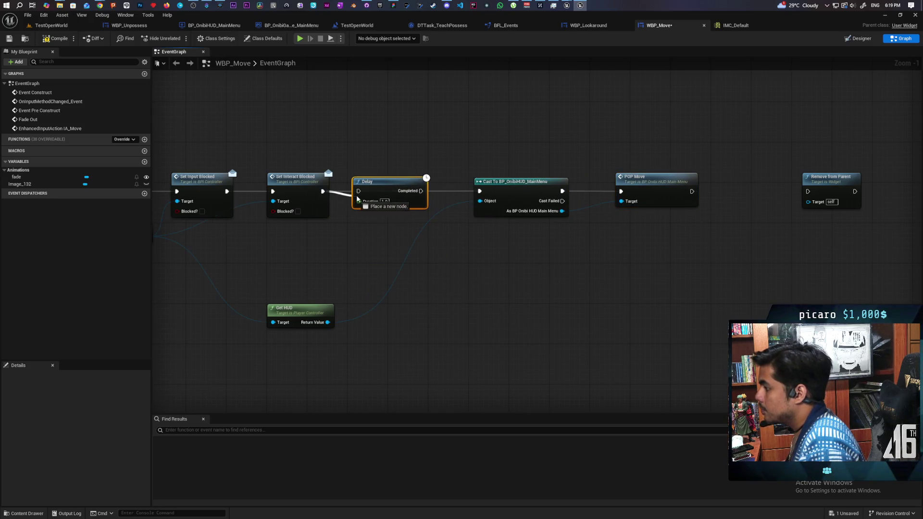
left_click_drag(425, 192, 479, 191)
Step: Connect POP Move directly to Remove from Parent and place the two nodes closer together
scroll(428, 255, "down", 1)
left_click_drag(312, 255, 502, 256)
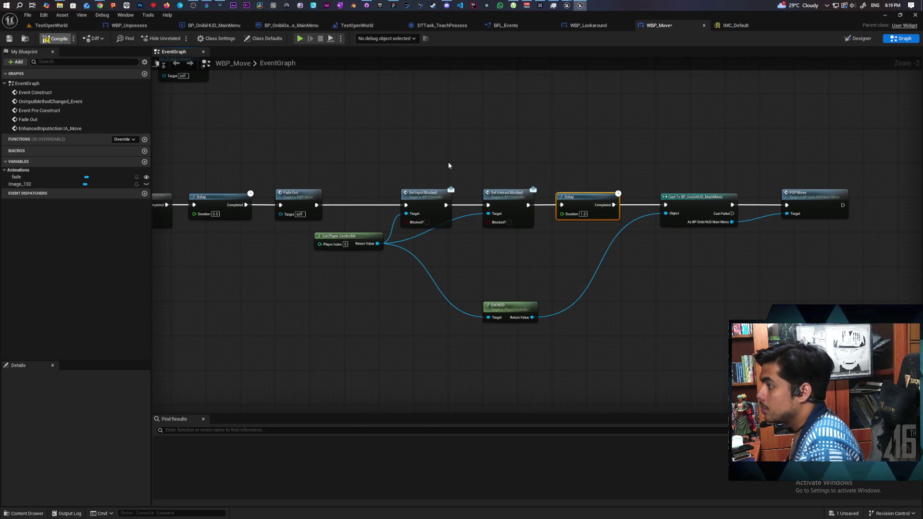
left_click_drag(374, 151, 323, 148)
left_click_drag(531, 214, 565, 216)
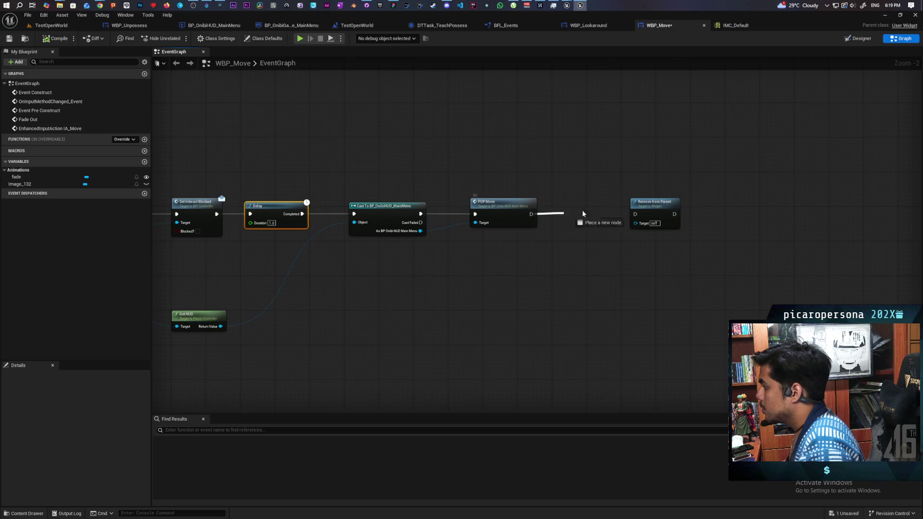
left_click_drag(634, 215, 635, 215)
left_click_drag(653, 202, 600, 202)
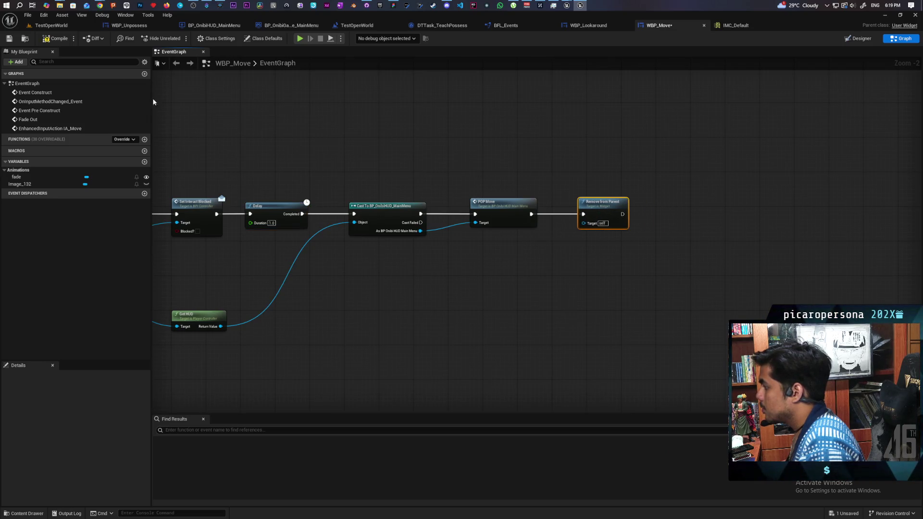
left_click(51, 25)
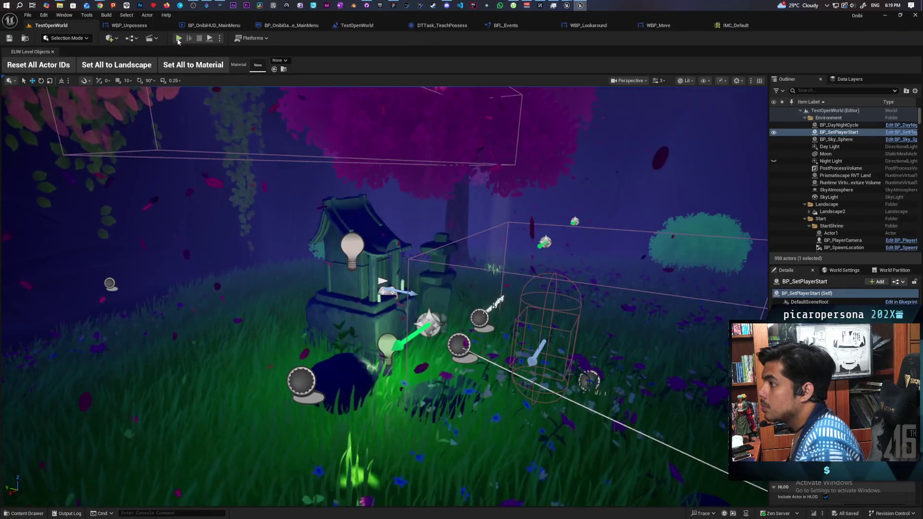
Step: Launch a Play-In-Editor session of TestOpenWorld and choose New Game from Onibi's main menu
key("alt+p")
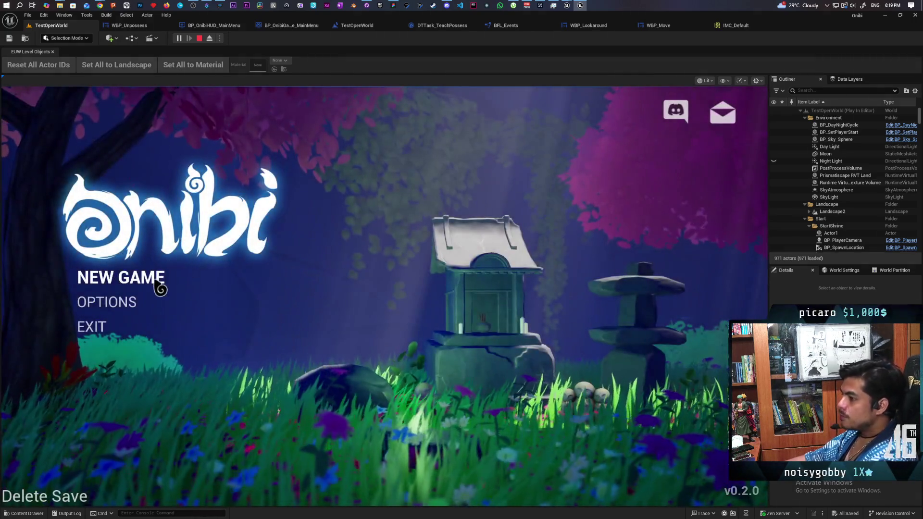
left_click(156, 281)
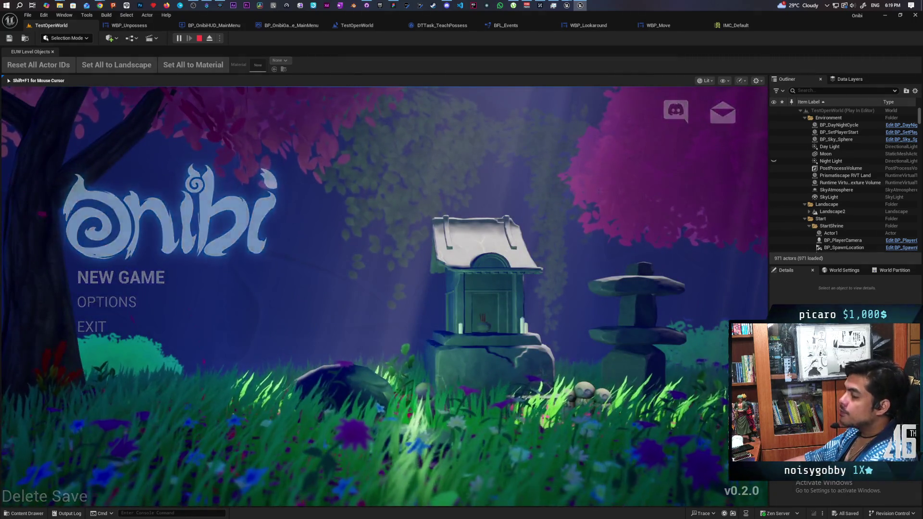
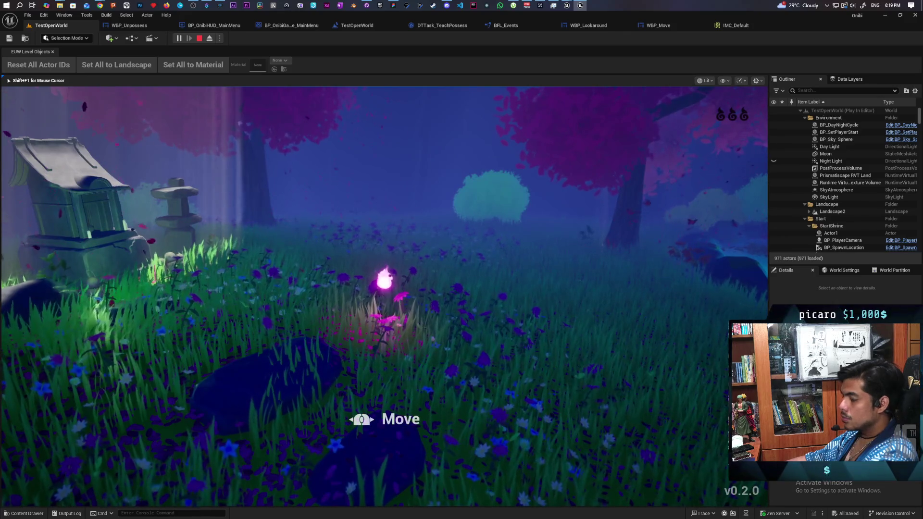
Step: Stop the play session and delete the Cast and POP Move nodes in WBP_Move's graph
key("F8")
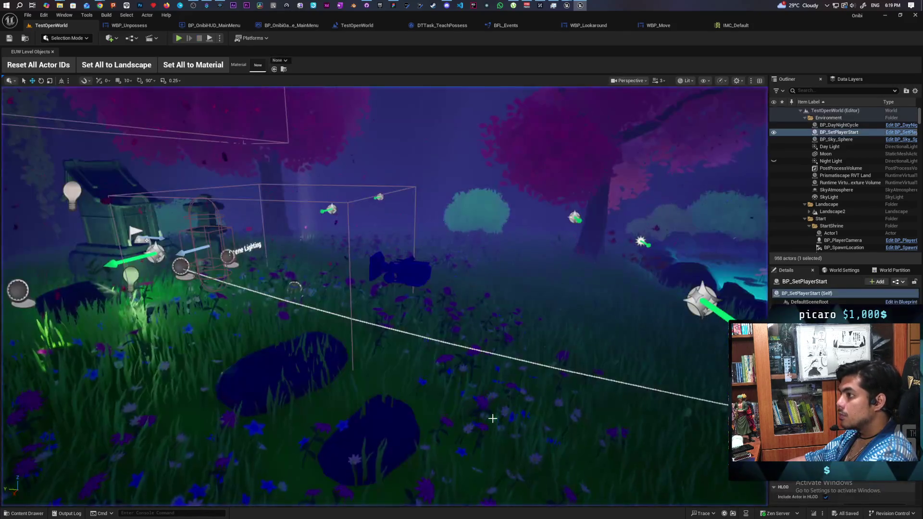
left_click(669, 25)
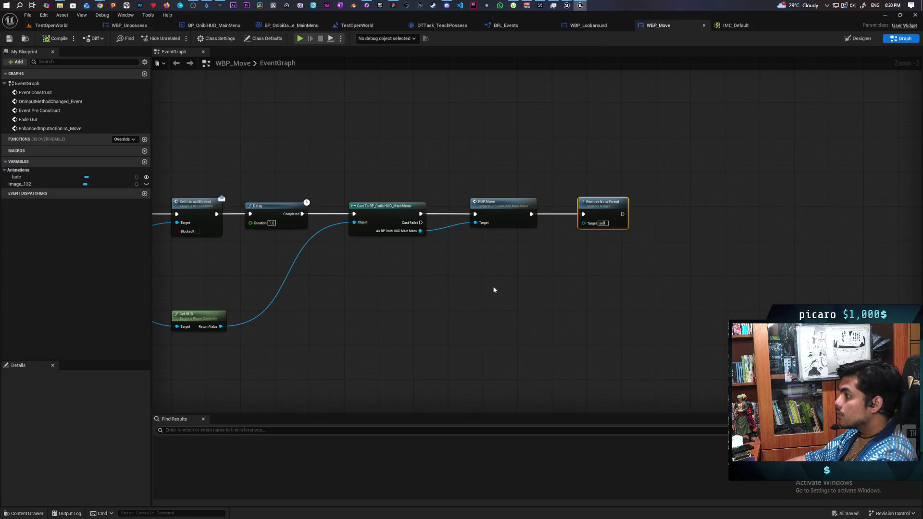
scroll(489, 286, "down", 3)
scroll(547, 282, "up", 4)
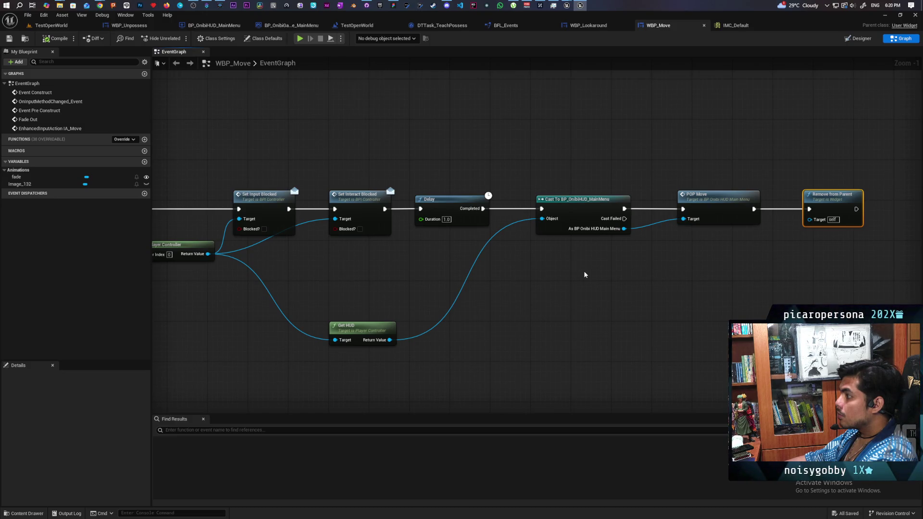
left_click_drag(586, 159, 674, 277)
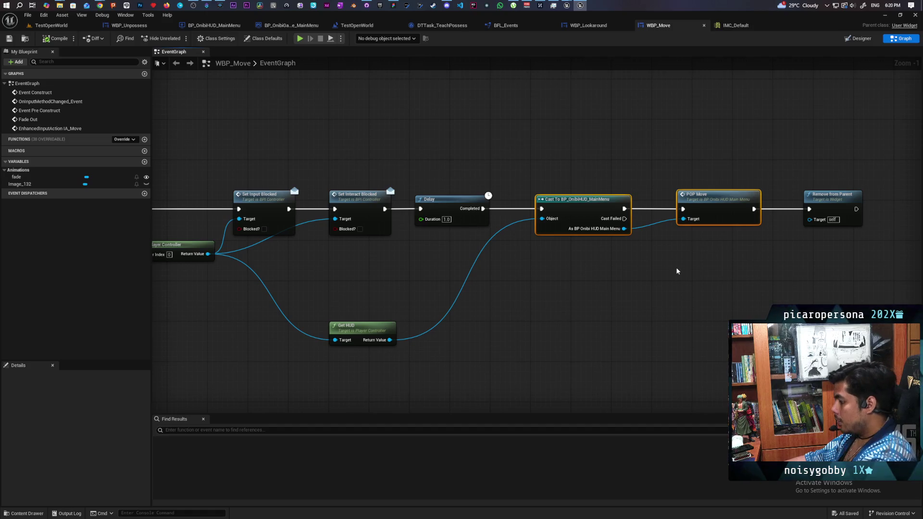
key("Delete")
Step: Wire the Delay to Remove from Parent and delete the Get HUD node
left_click_drag(836, 194, 569, 189)
left_click_drag(483, 209, 540, 205)
mouse_move(396, 304)
left_mouse_down()
mouse_move(577, 315)
mouse_move(500, 365)
left_mouse_up()
key("Delete")
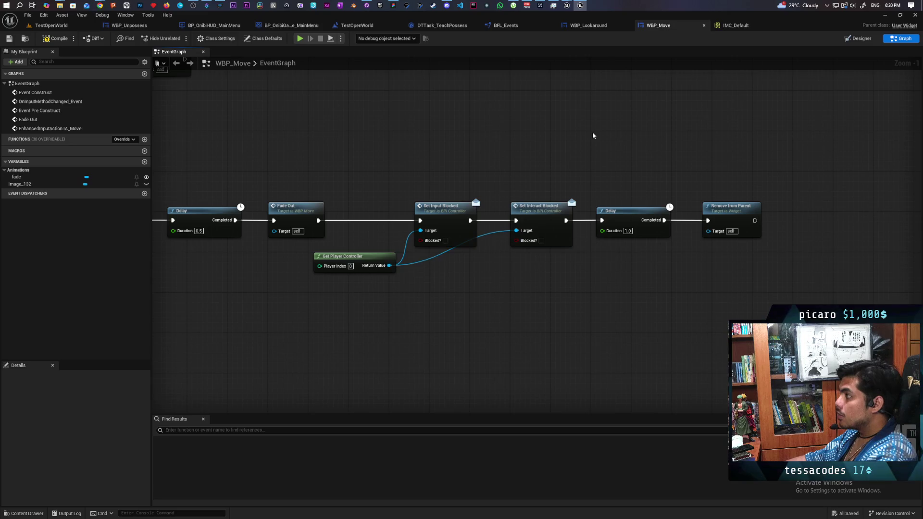
Step: Delete the input-blocking nodes so Fade Out feeds Delay directly, then open WBP_Lookaround
mouse_move(349, 237)
left_mouse_down()
mouse_move(561, 208)
mouse_move(749, 202)
left_mouse_up()
left_click_drag(508, 159, 651, 277)
key("Delete")
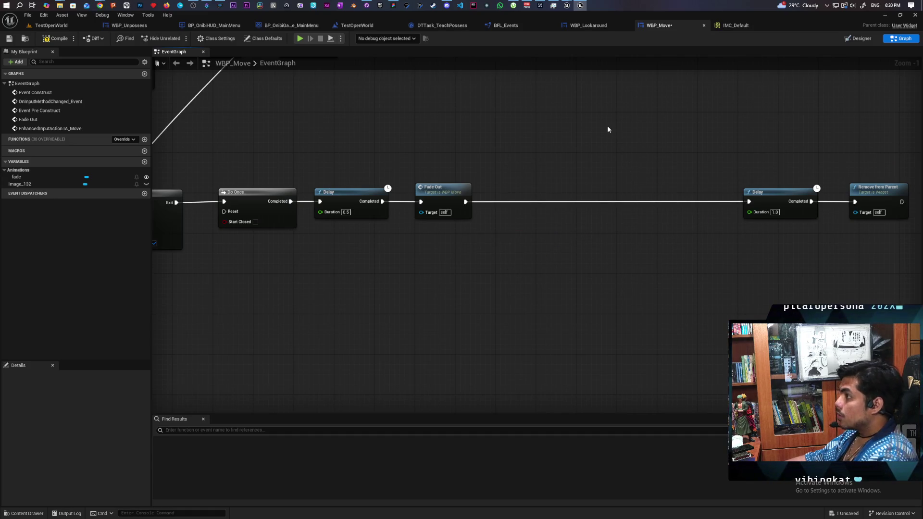
left_click_drag(781, 152, 908, 221)
left_click_drag(786, 193, 523, 197)
left_click(586, 26)
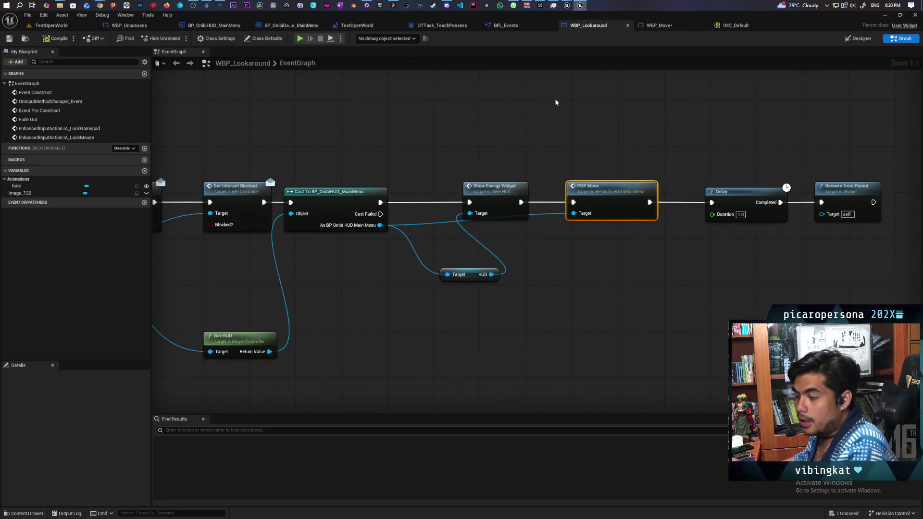
Step: Save WBP_Move, then pull the Delay out and wire POP Move to Remove from Parent
key("ctrl+shift+s")
scroll(535, 138, "down", 3)
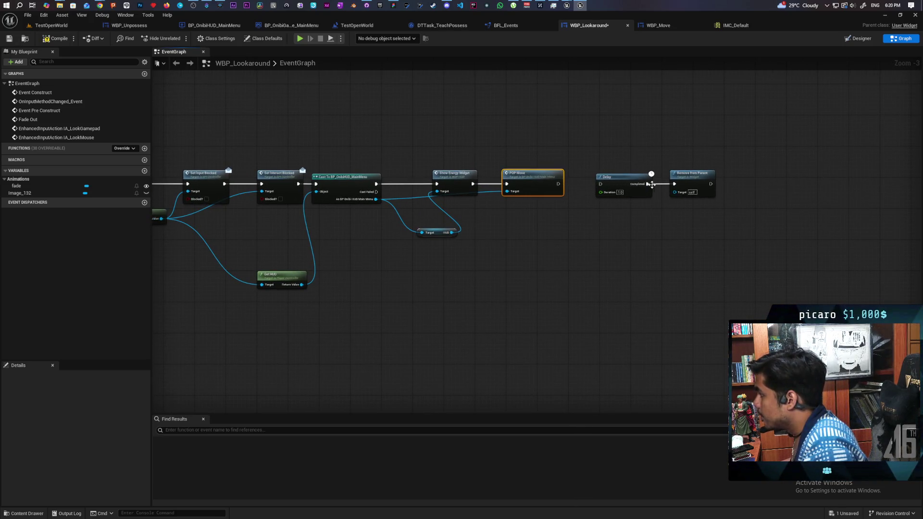
mouse_move(623, 183)
left_mouse_down()
mouse_move(592, 216)
mouse_move(540, 242)
left_mouse_up()
left_click_drag(558, 184, 676, 187)
left_click_drag(694, 180, 626, 181)
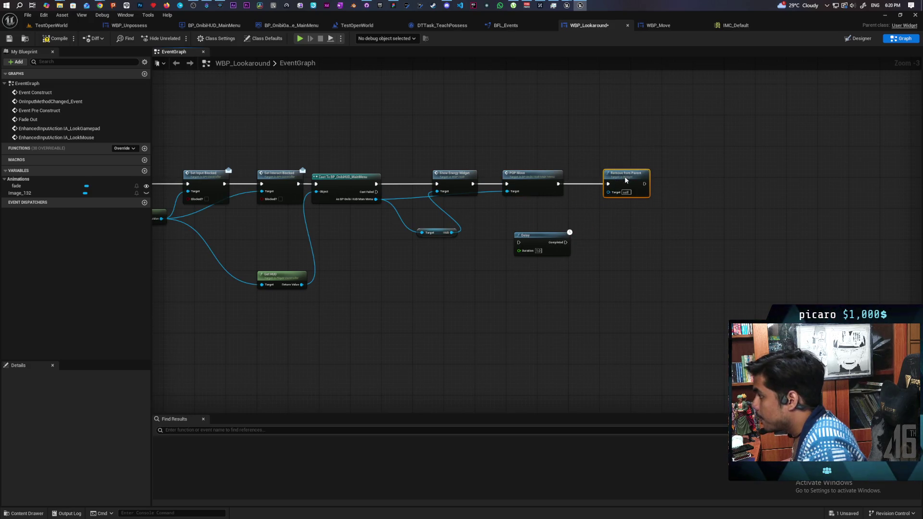
Step: Delete Show Energy Widget and its HUD node, insert the Delay before Cast, and save
key("Delete")
left_click_drag(476, 210, 439, 256)
key("Delete")
left_click_drag(376, 183, 506, 183)
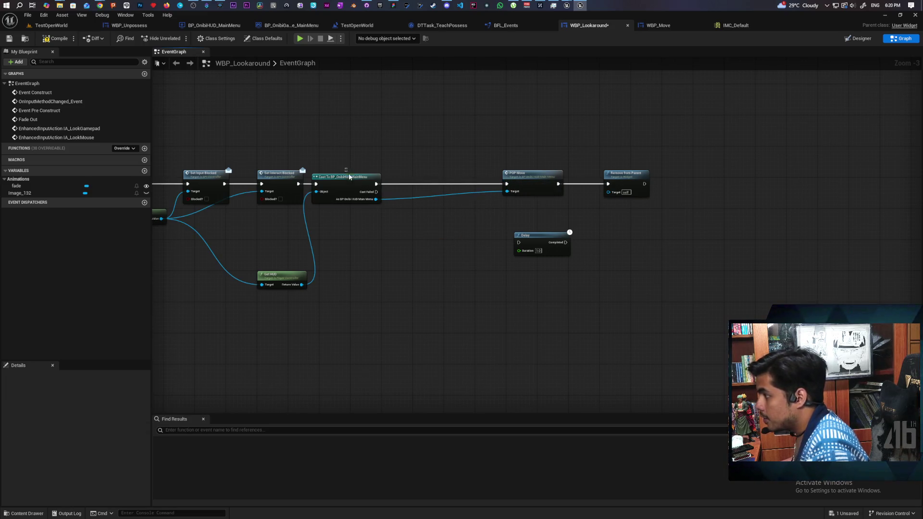
mouse_move(347, 191)
left_mouse_down()
mouse_move(447, 191)
mouse_move(435, 191)
left_mouse_up()
mouse_move(466, 242)
left_mouse_down()
mouse_move(545, 246)
mouse_move(339, 185)
mouse_move(406, 184)
left_mouse_up()
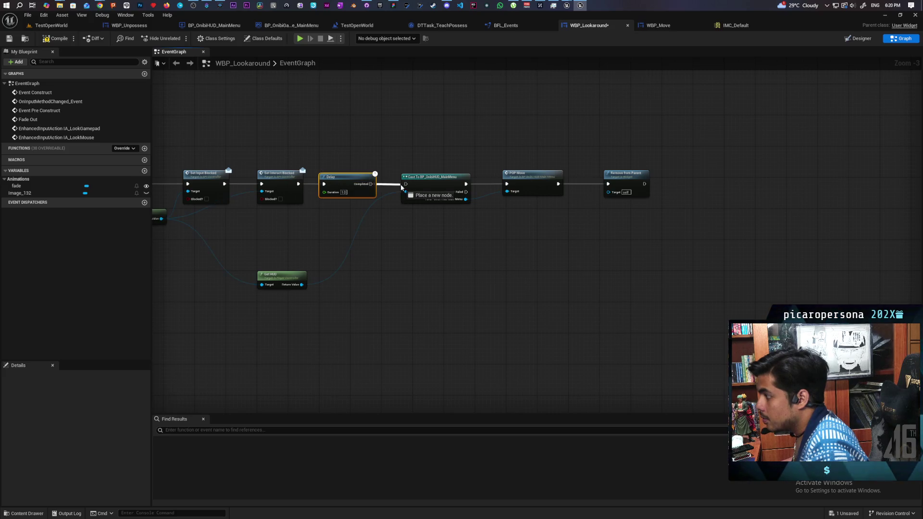
mouse_move(442, 237)
left_mouse_down()
mouse_move(518, 226)
mouse_move(596, 258)
left_mouse_up()
key("ctrl+s")
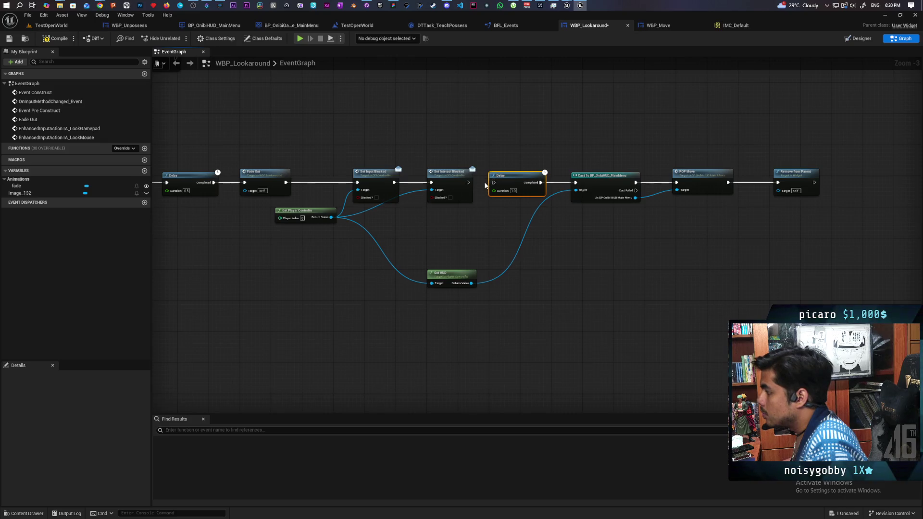
Step: Move the Delay right after Fade Out, ahead of the blocking nodes, save, and return to the level
left_click_drag(516, 178, 353, 236)
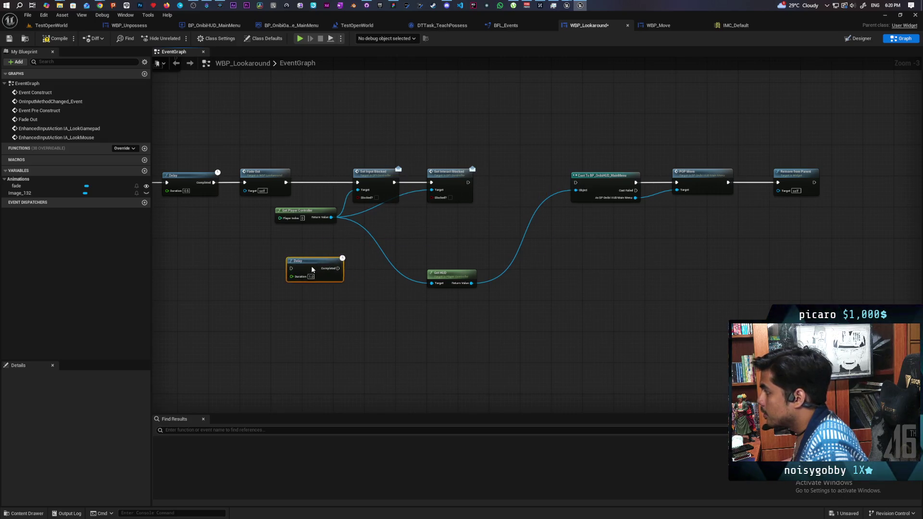
left_click_drag(315, 268, 307, 272)
left_click_drag(316, 171, 462, 232)
left_click_drag(395, 183, 449, 188)
mouse_move(299, 269)
left_mouse_down()
mouse_move(342, 181)
mouse_move(326, 183)
mouse_move(427, 182)
left_mouse_up()
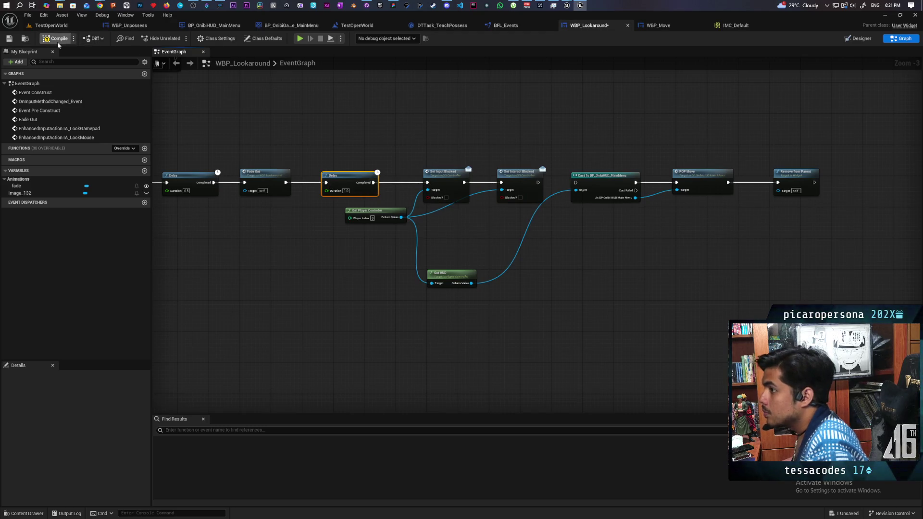
key("ctrl+s")
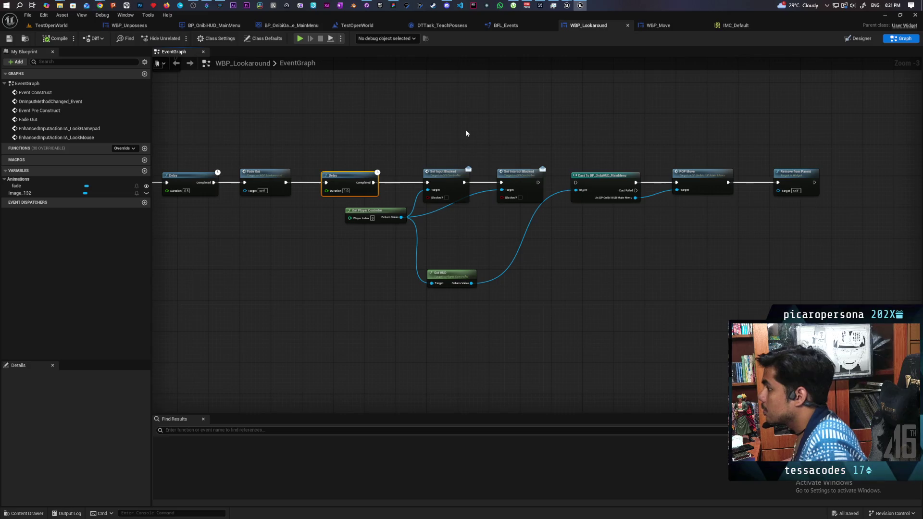
left_click(63, 28)
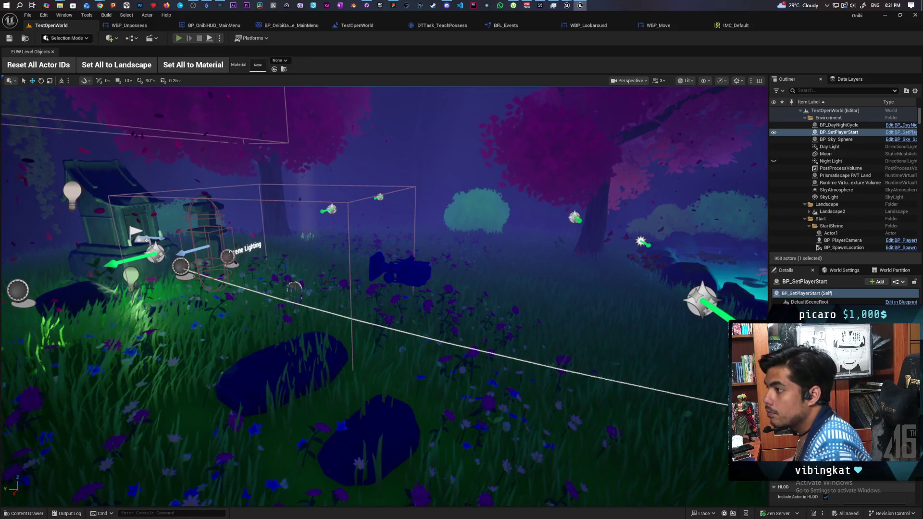
Step: Playtest TestOpenWorld with New Game through the intro, then stop and return to WBP_Lookaround
key("alt+p")
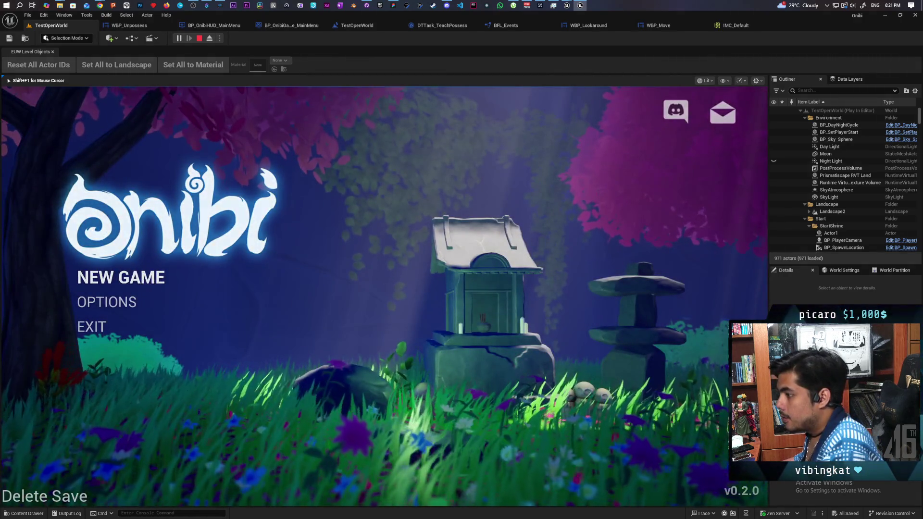
key("Return")
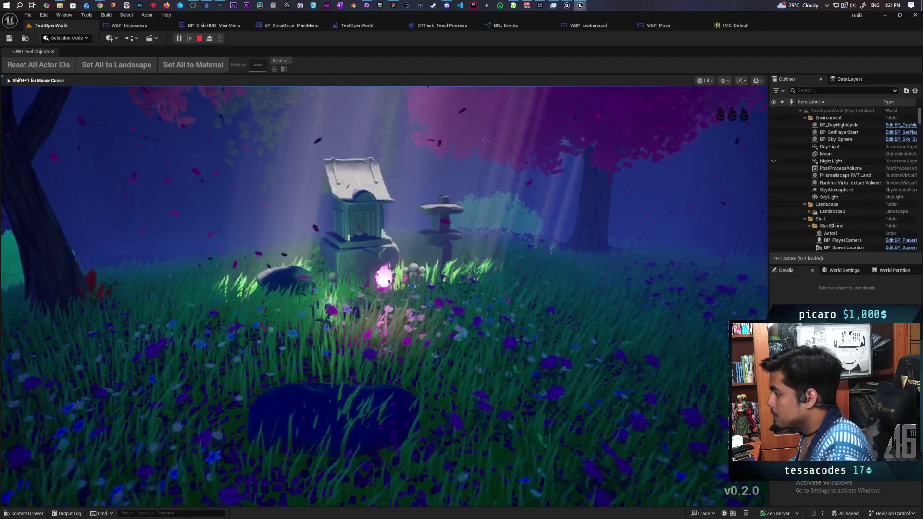
key("Escape")
left_click(594, 29)
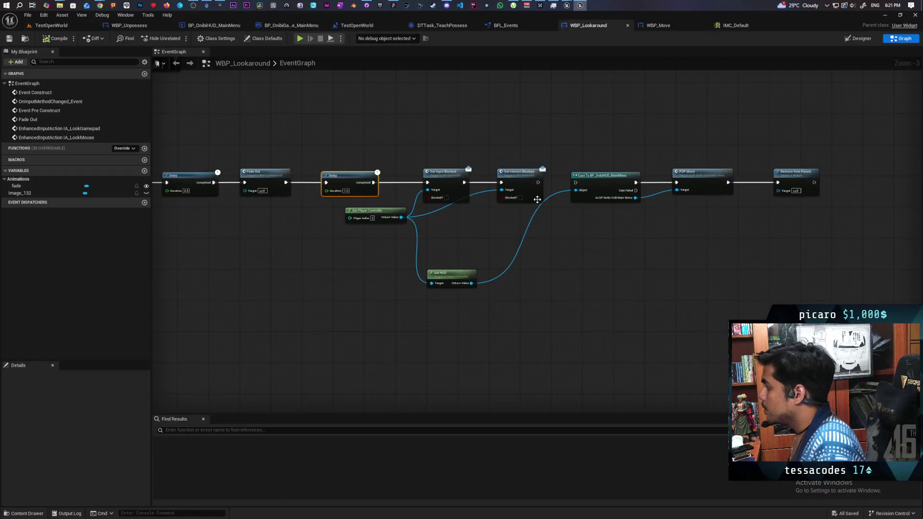
Step: Wire Set Interact Blocked to the Cast node and start a New Game playtest
left_click_drag(472, 158, 519, 158)
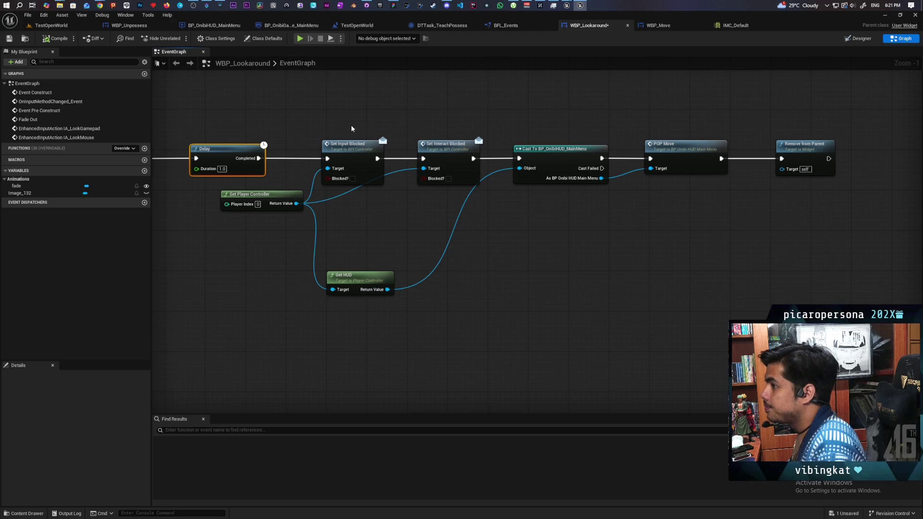
left_click(51, 25)
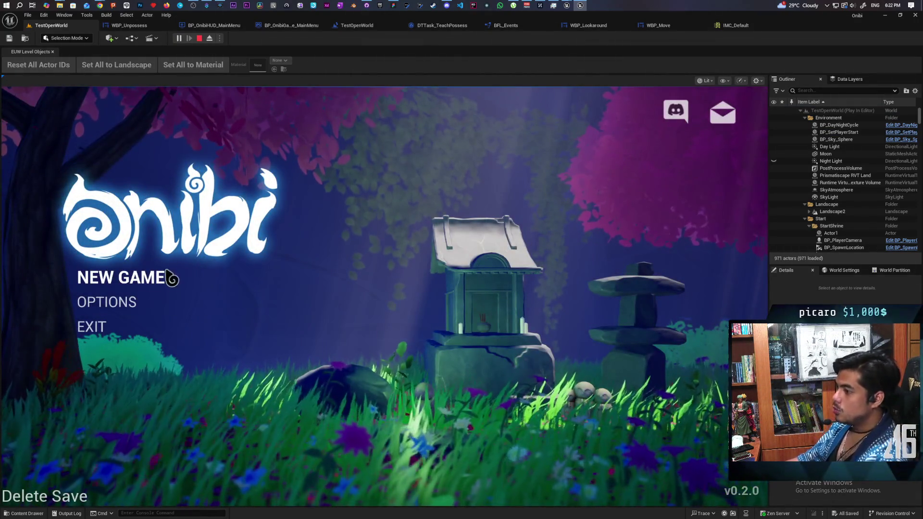
key("Return")
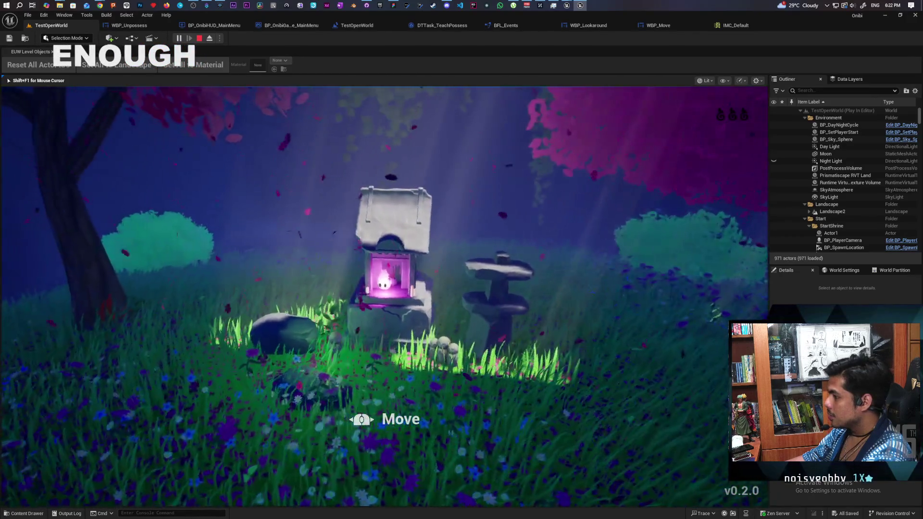
Step: Walk the spirit through the grass toward the pond, then stop the playtest
key("s")
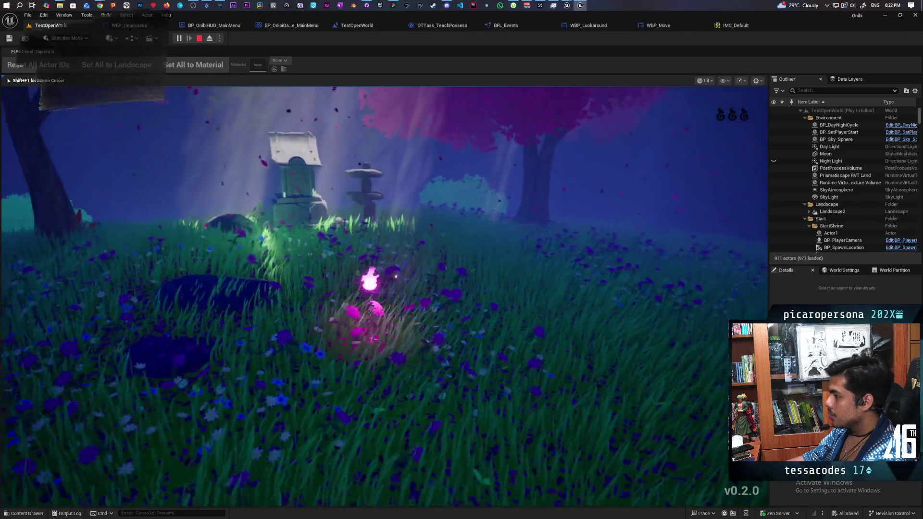
key("d")
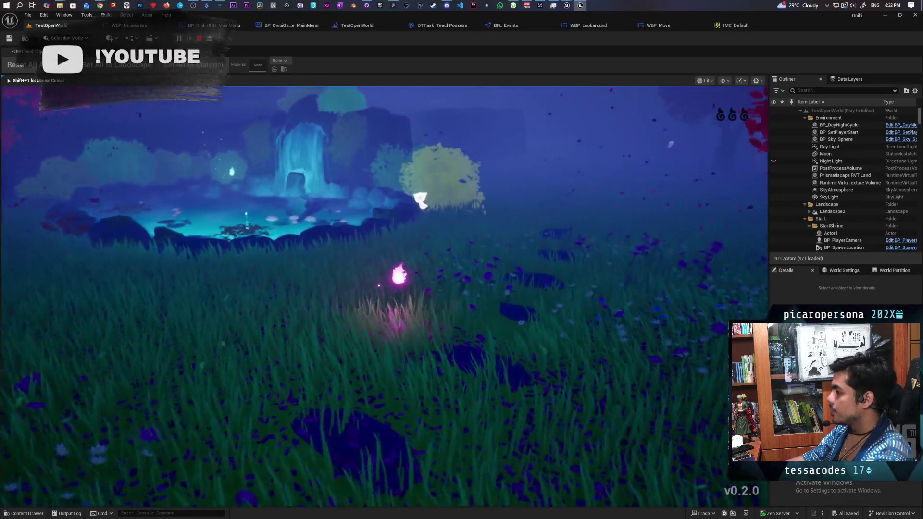
key("w")
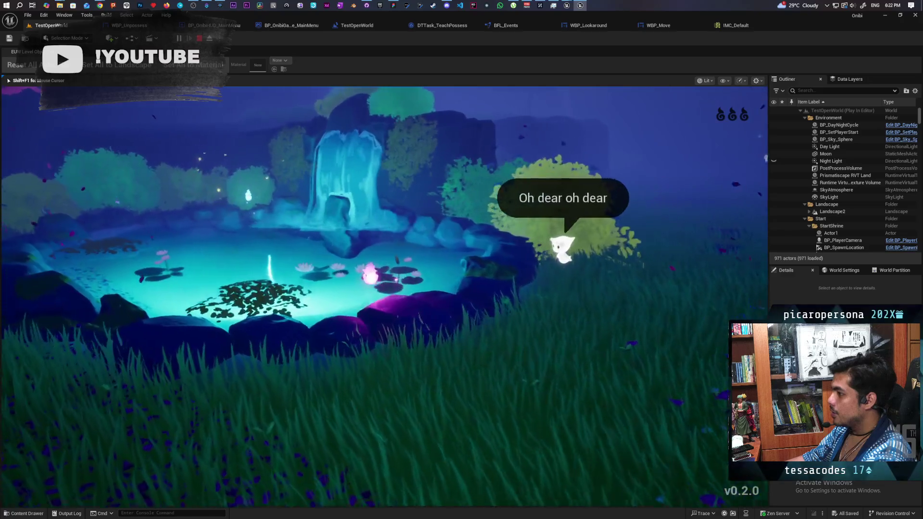
key("Escape")
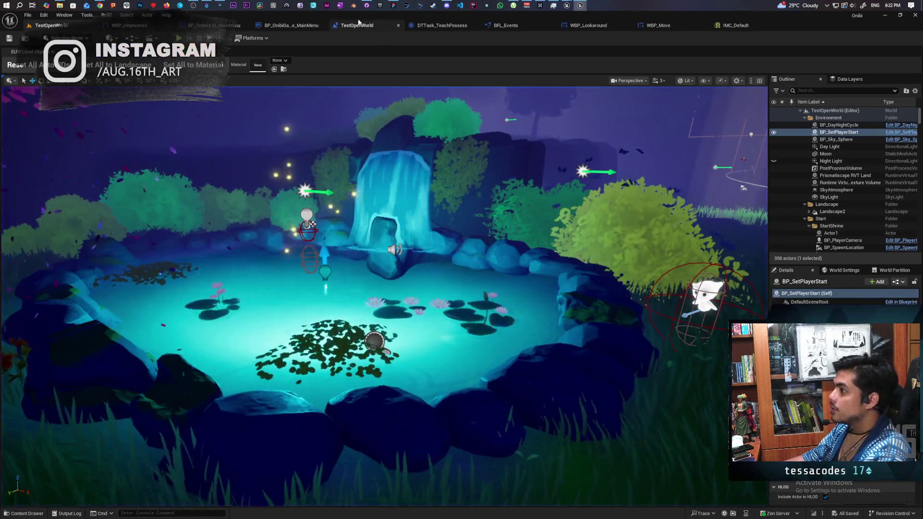
Step: Commit the five changed files as 'added move popup tutorial', push to origin, then return to Paparazi
left_click(366, 5)
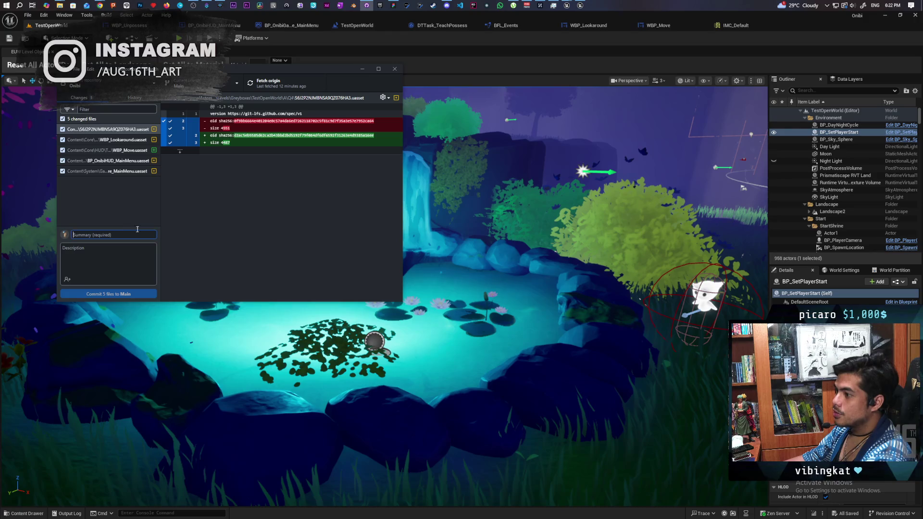
type("added")
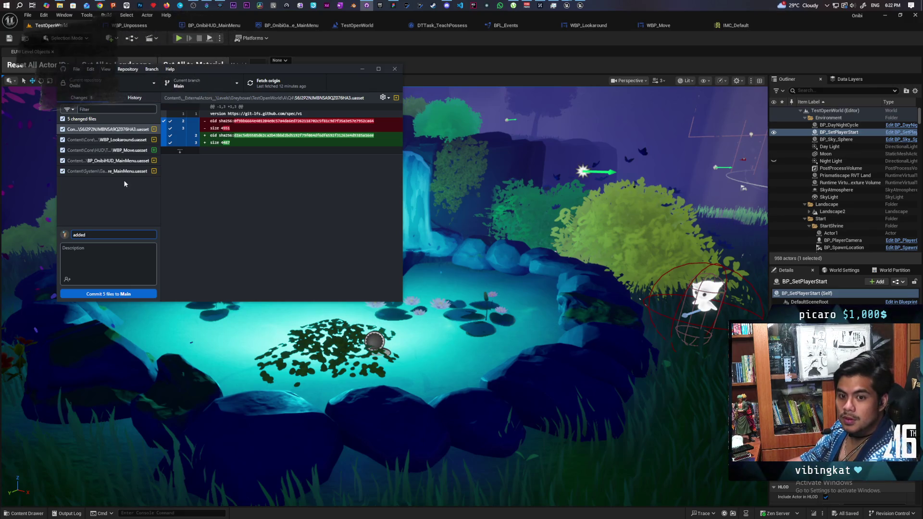
left_click(136, 100)
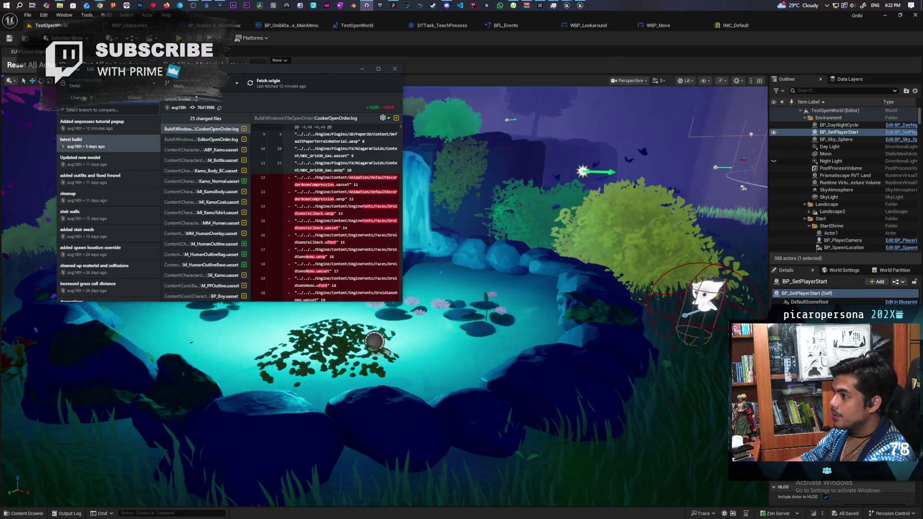
left_click(82, 97)
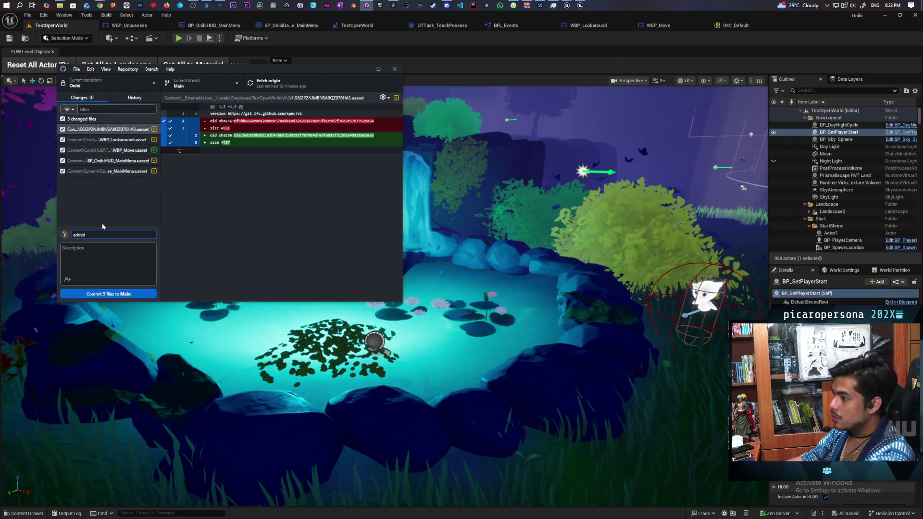
type("added move popup")
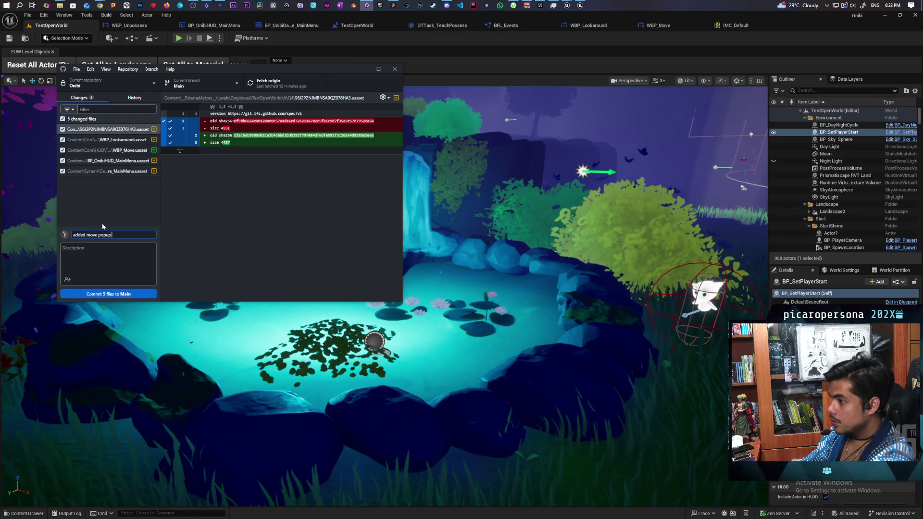
type("tutorial")
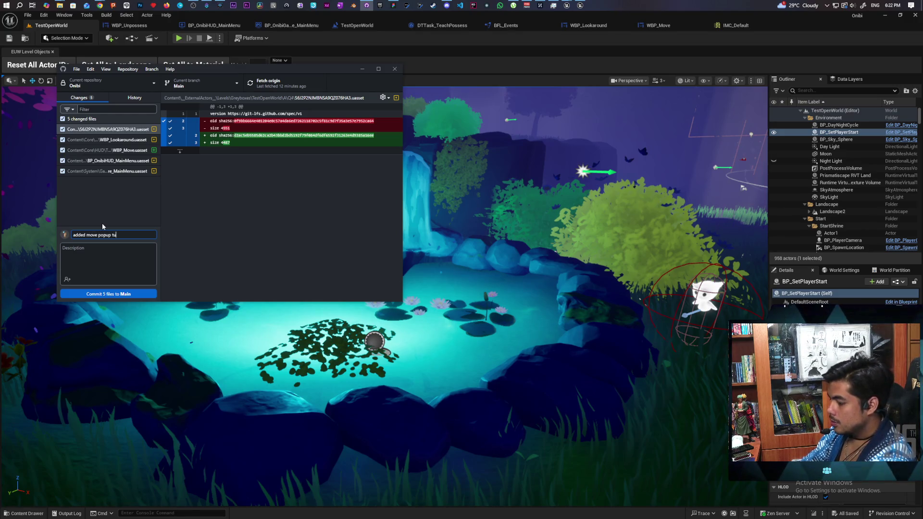
left_click(138, 294)
left_click(272, 83)
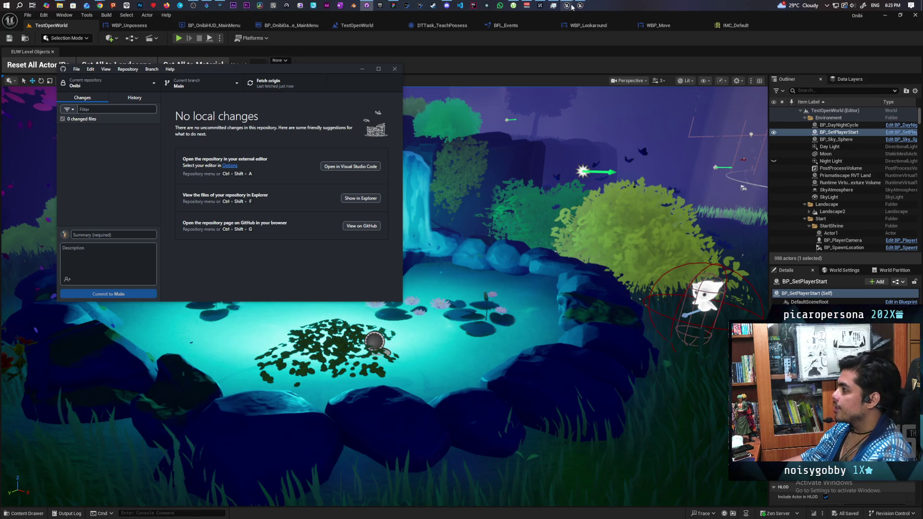
mouse_move(572, 6)
left_click(538, 32)
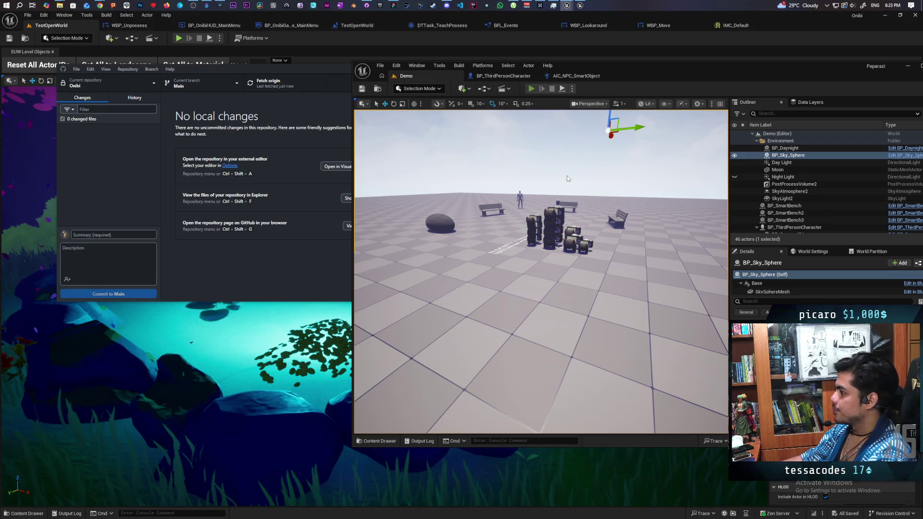
Step: Start a two-client playtest, walk the blue character forward and right, then restart it
key("alt+p")
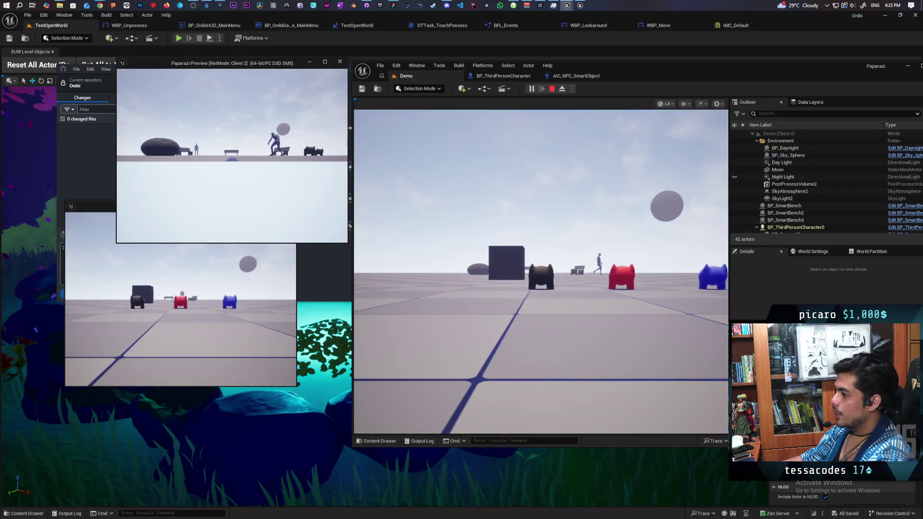
key("w")
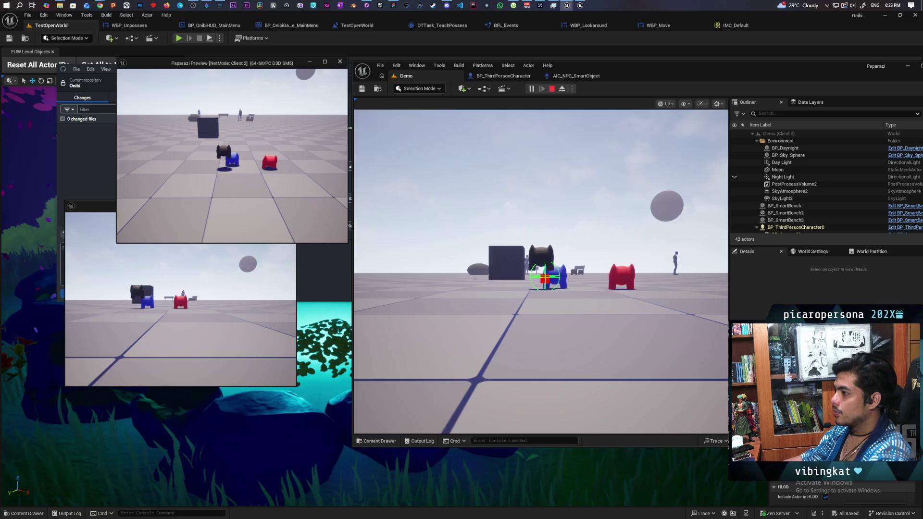
key("d")
key("d")
key("Escape")
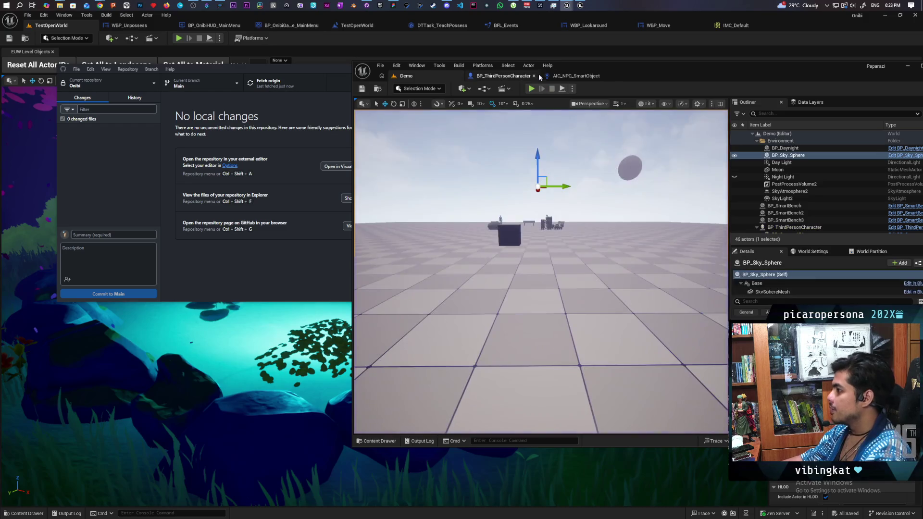
left_click(531, 89)
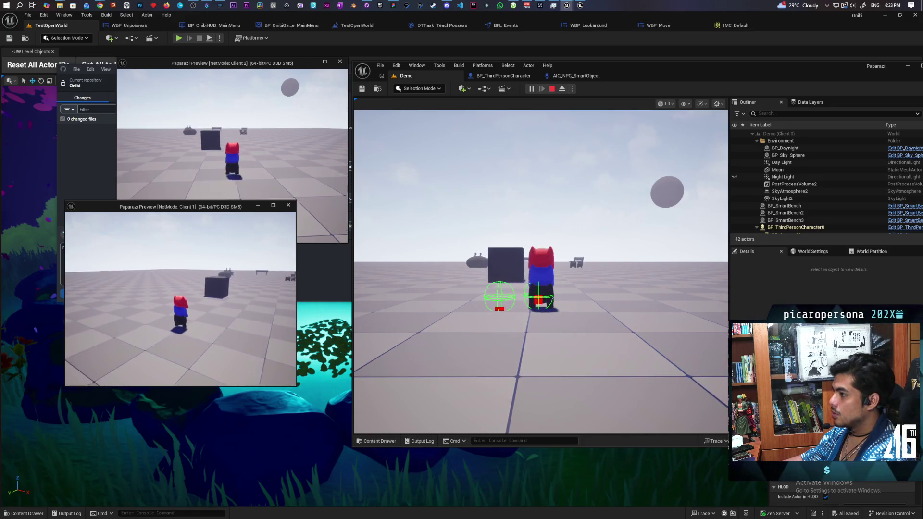
Step: Control each client's player in turn and walk the main character toward the benches
left_click(434, 333)
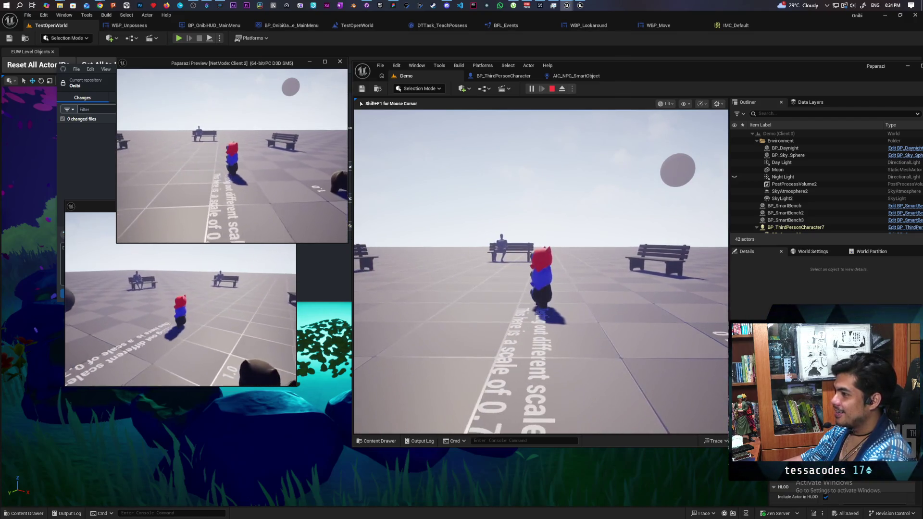
left_click(255, 318)
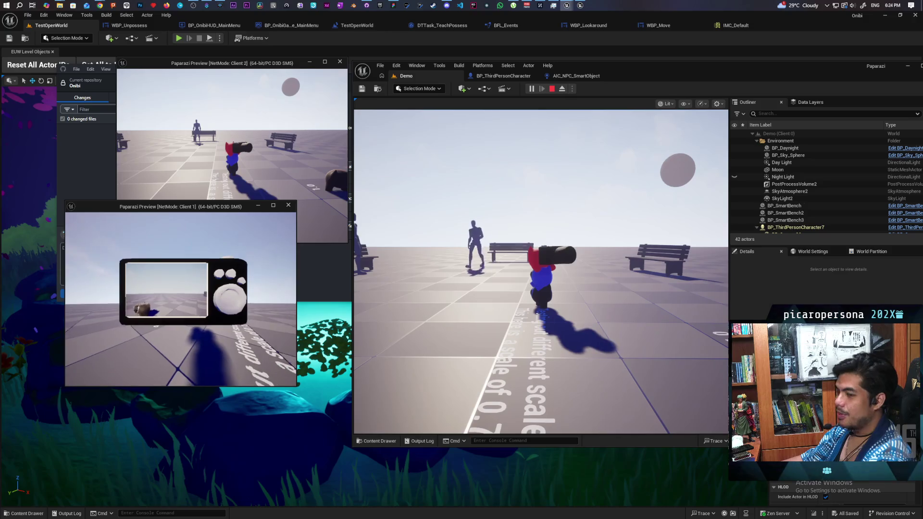
key("Escape")
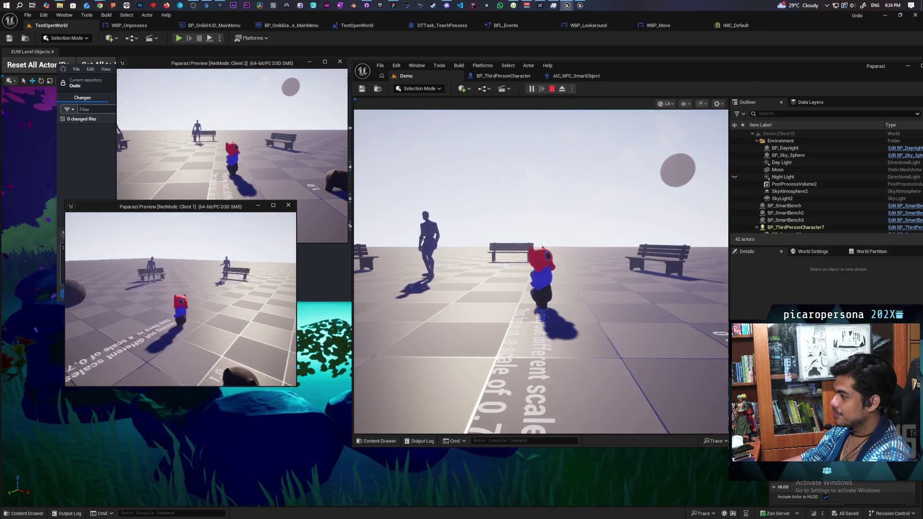
left_click(435, 319)
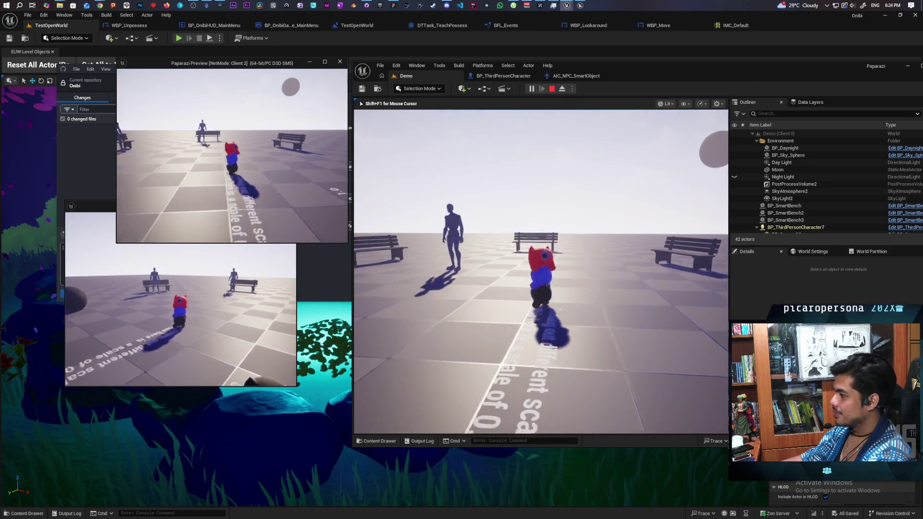
key("w")
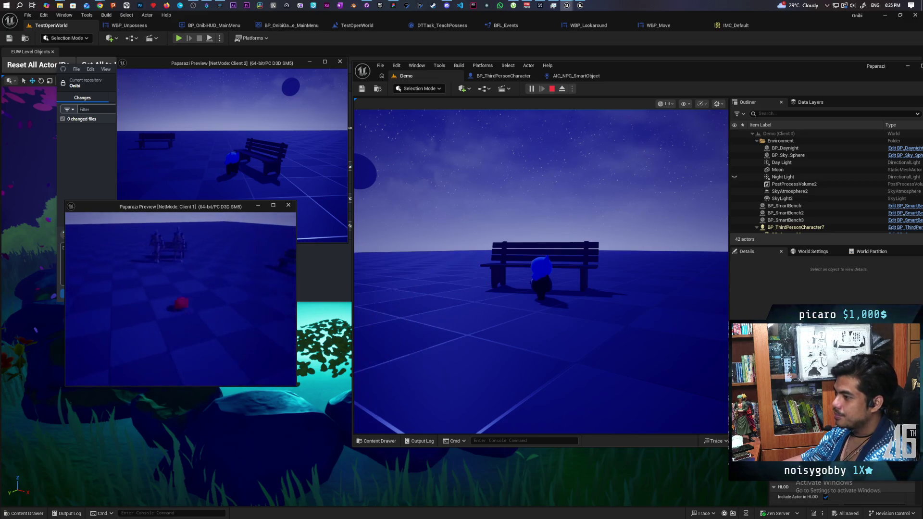
Step: Walk the player up to the bench at night, then end the playtest
left_click(541, 269)
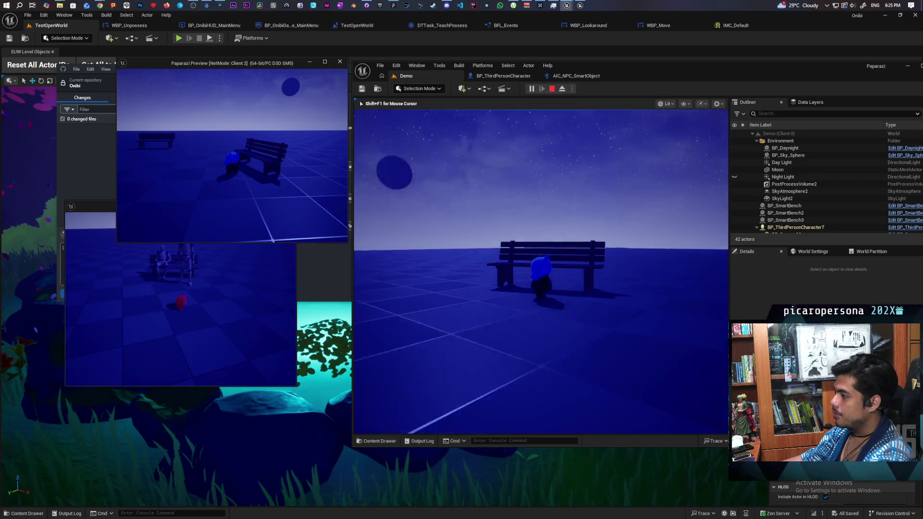
key("w")
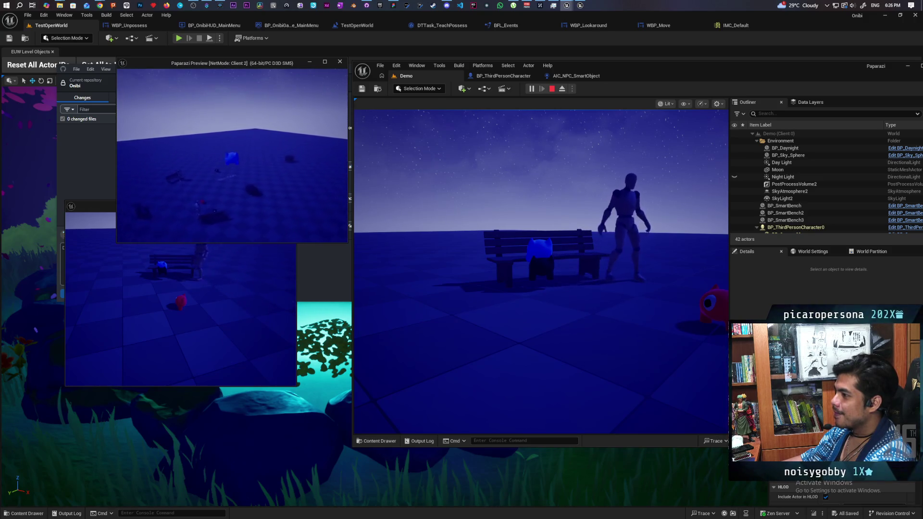
key("Escape")
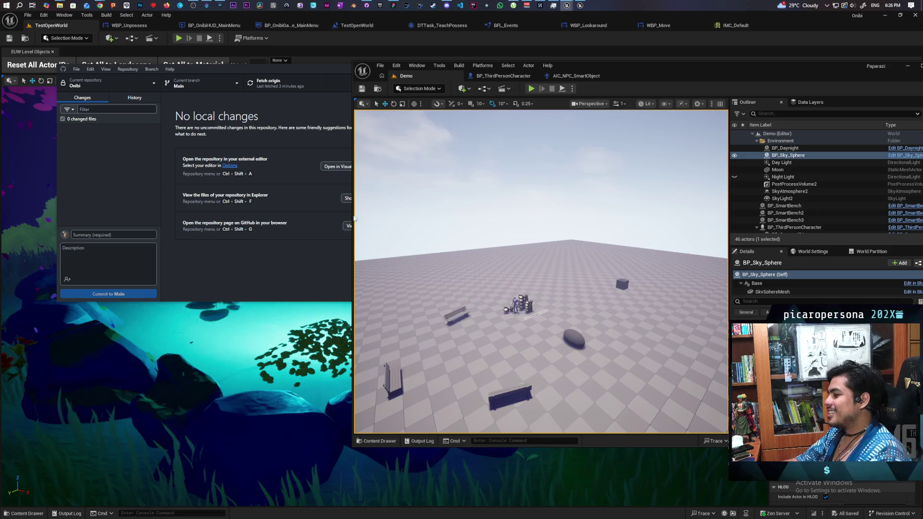
Step: Select each stacked BP_ThirdPersonCharacter and nudge the top-right cat slightly left
scroll(541, 272, "up", 5)
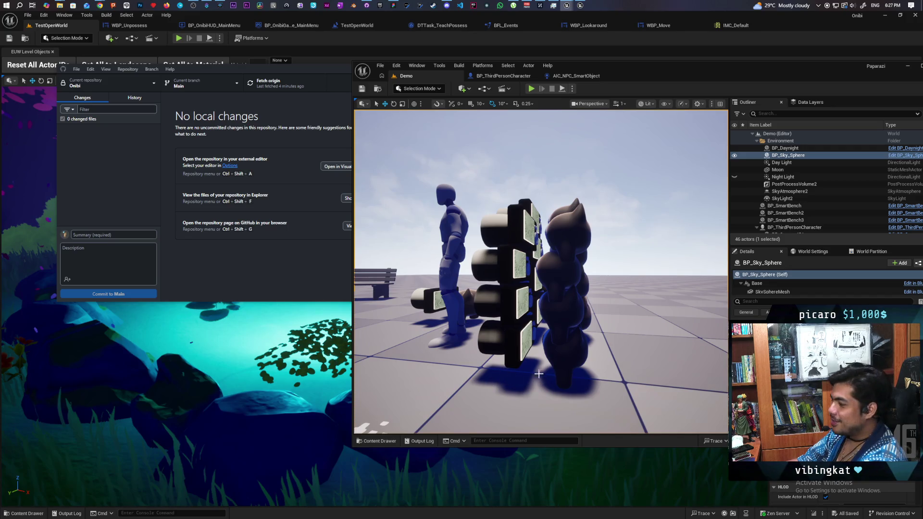
left_click(564, 365)
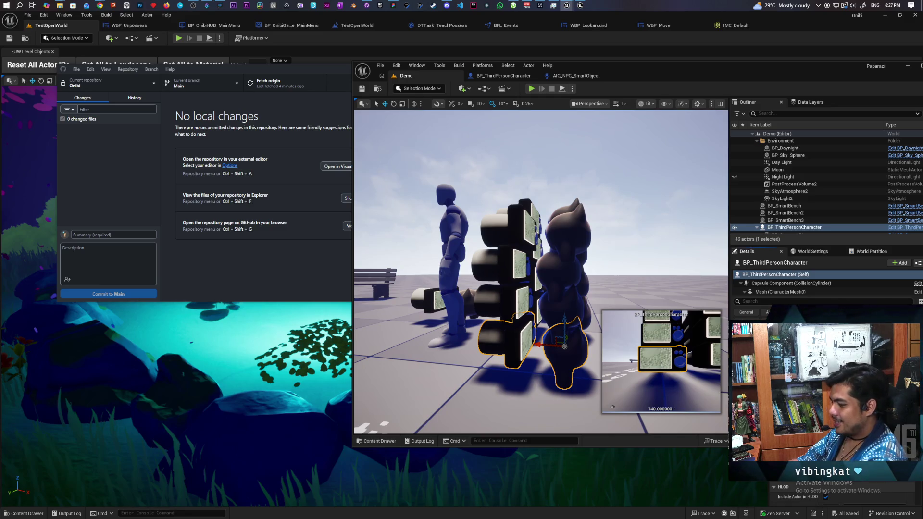
left_click(560, 313)
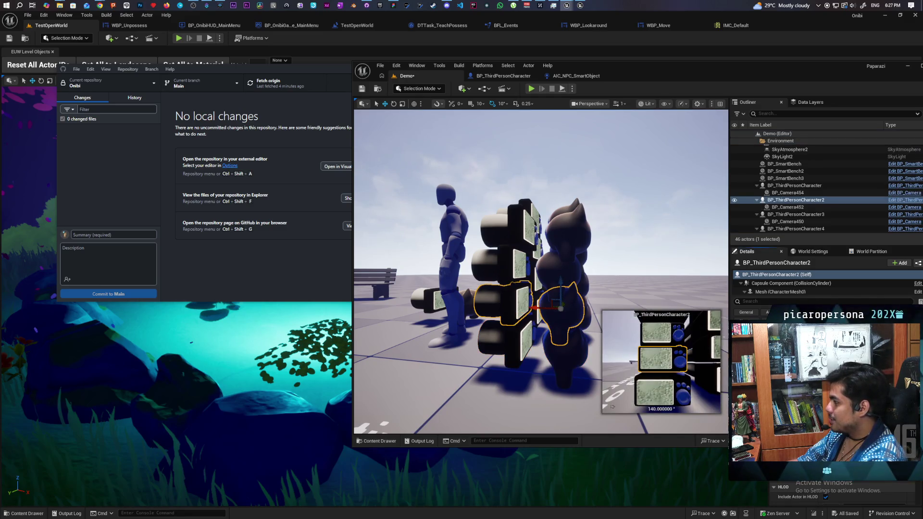
left_click(561, 276)
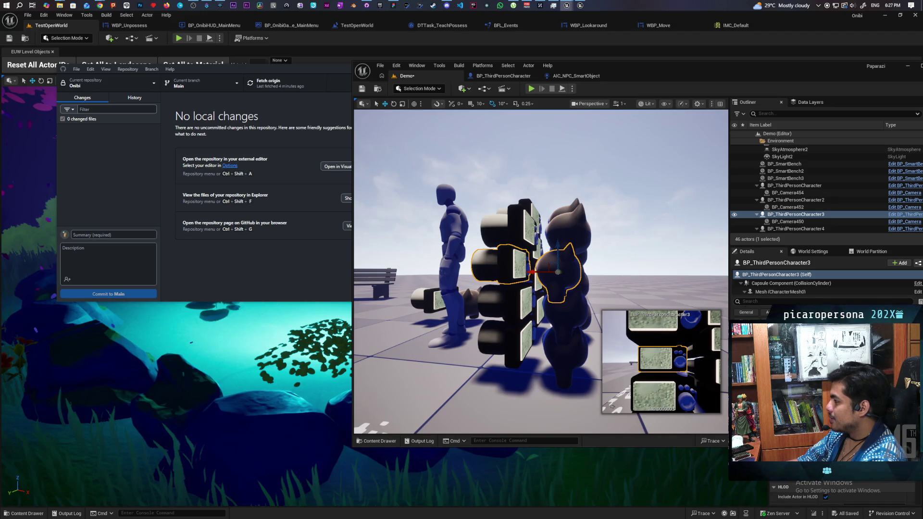
left_click(567, 238)
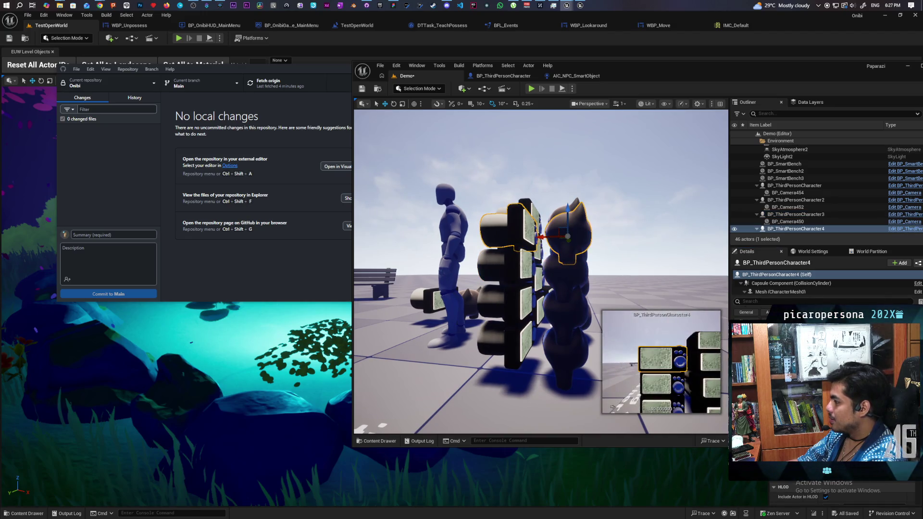
left_click_drag(548, 237, 545, 236)
Step: Deselect the character and fly the camera around the stacks for a higher view
mouse_move(541, 270)
left_mouse_down()
mouse_move(481, 274)
mouse_move(481, 317)
left_mouse_up()
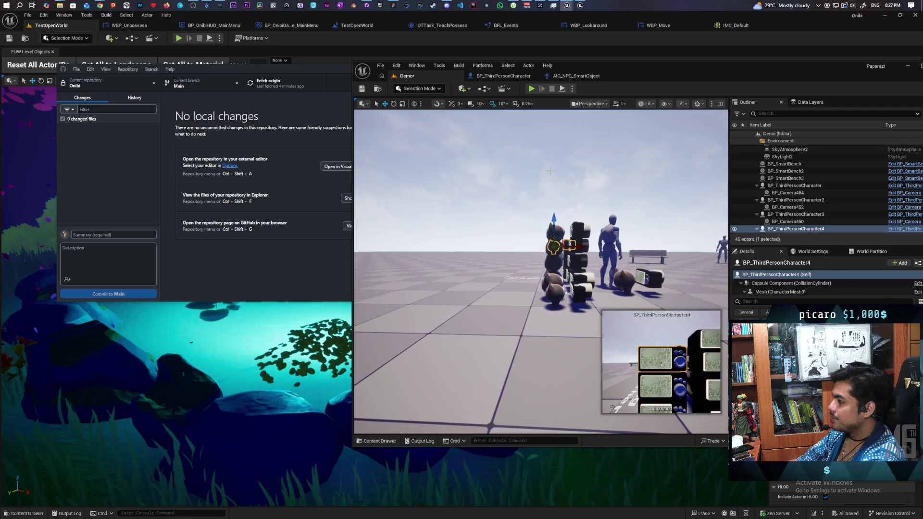
left_click(481, 144)
mouse_move(480, 270)
left_mouse_down()
mouse_move(480, 260)
mouse_move(462, 255)
left_mouse_up()
mouse_move(541, 269)
left_mouse_down()
mouse_move(541, 288)
mouse_move(514, 308)
mouse_move(529, 274)
mouse_move(500, 274)
left_mouse_up()
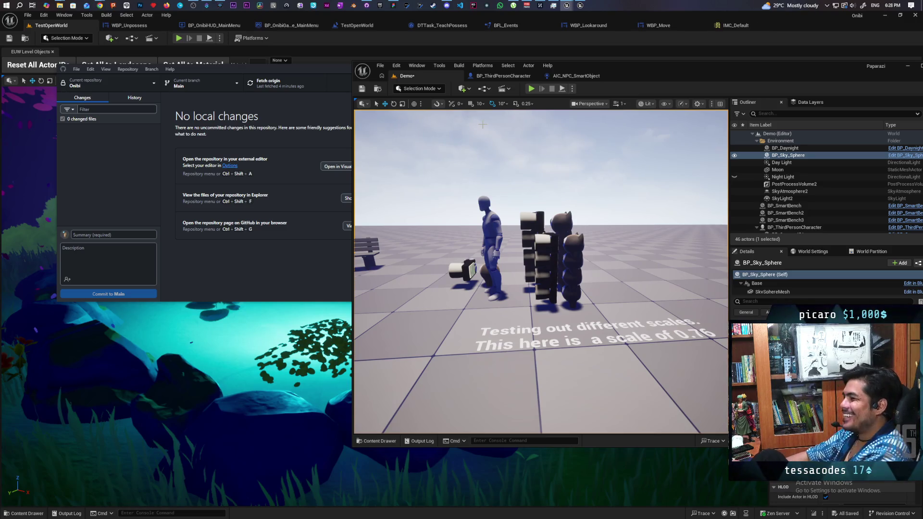
Step: Save the Demo level and fly the camera behind and below the stacked cats
left_click(361, 89)
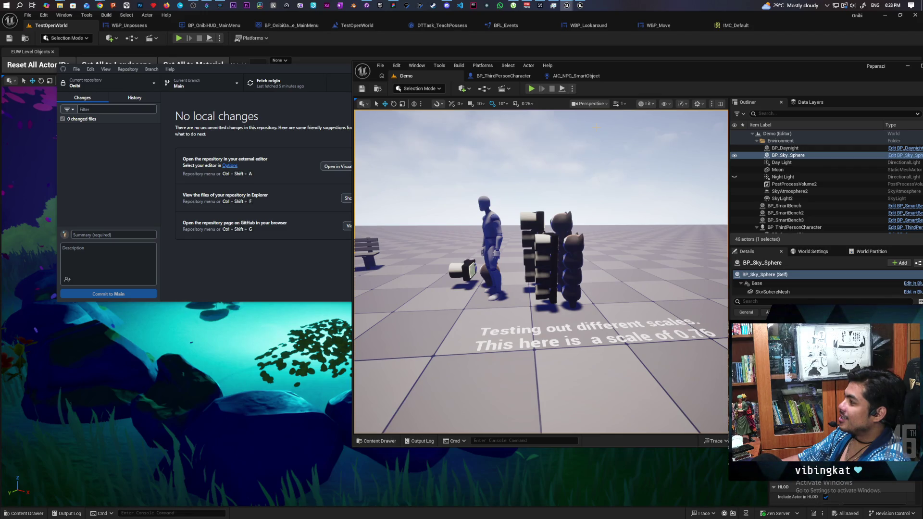
mouse_move(627, 262)
left_mouse_down()
mouse_move(625, 296)
mouse_move(616, 250)
mouse_move(593, 221)
mouse_move(562, 243)
left_mouse_up()
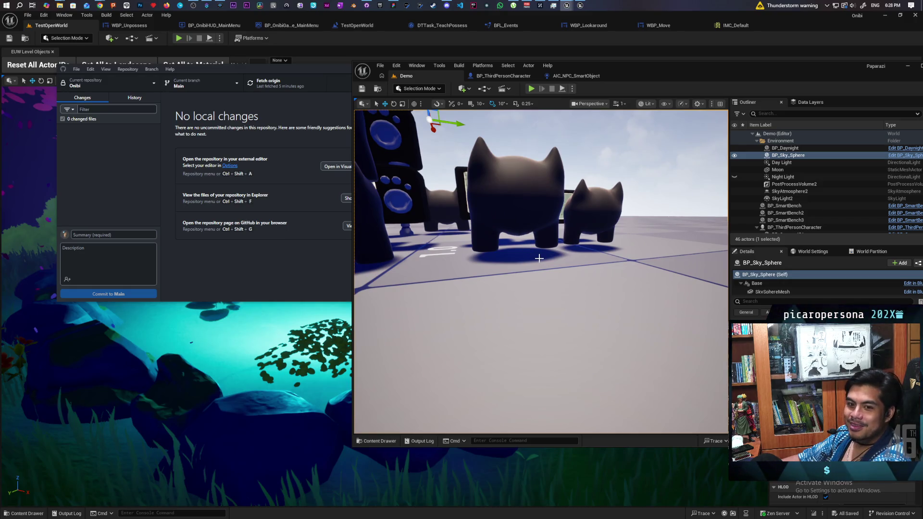
mouse_move(517, 227)
left_mouse_down()
mouse_move(526, 236)
mouse_move(541, 220)
mouse_move(534, 230)
left_mouse_up()
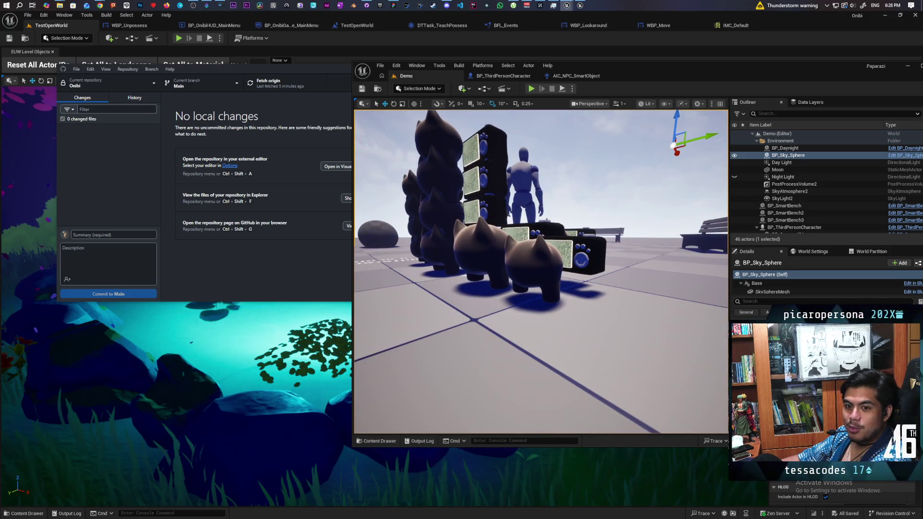
left_click_drag(534, 231, 534, 231)
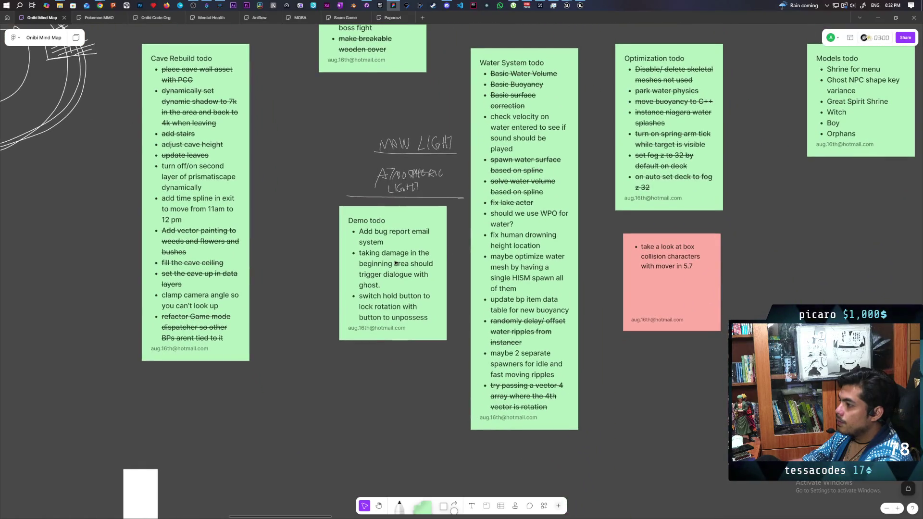
Step: Strike through the 'switch hold button to lock rotation with button to unpossess' bullet
scroll(396, 266, "up", 3)
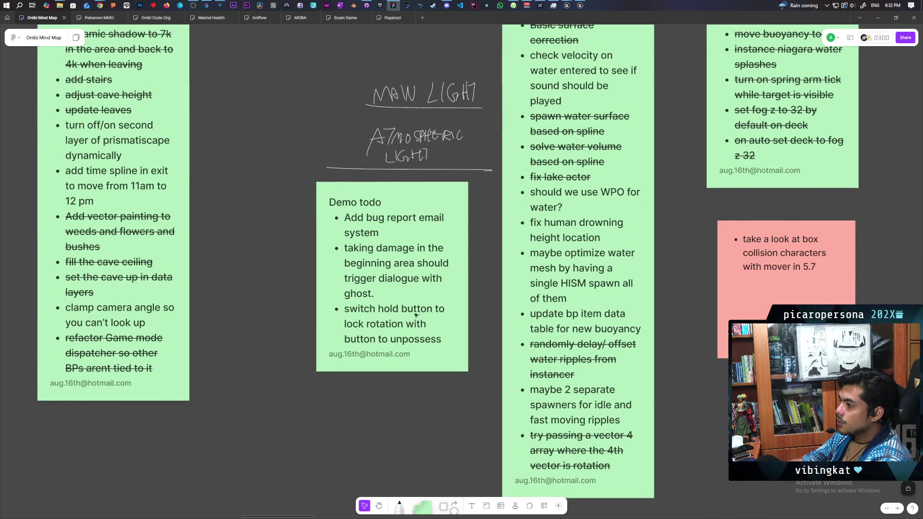
triple_click(442, 325)
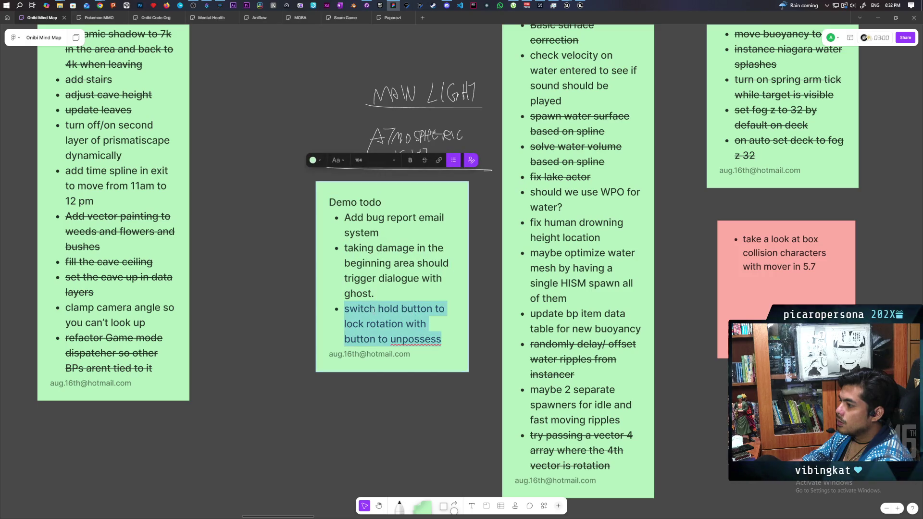
left_click(425, 160)
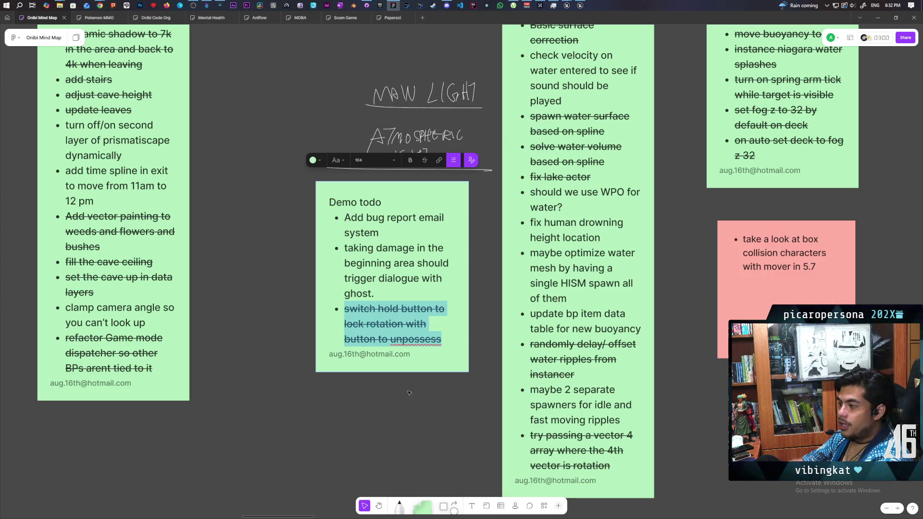
left_click(377, 344)
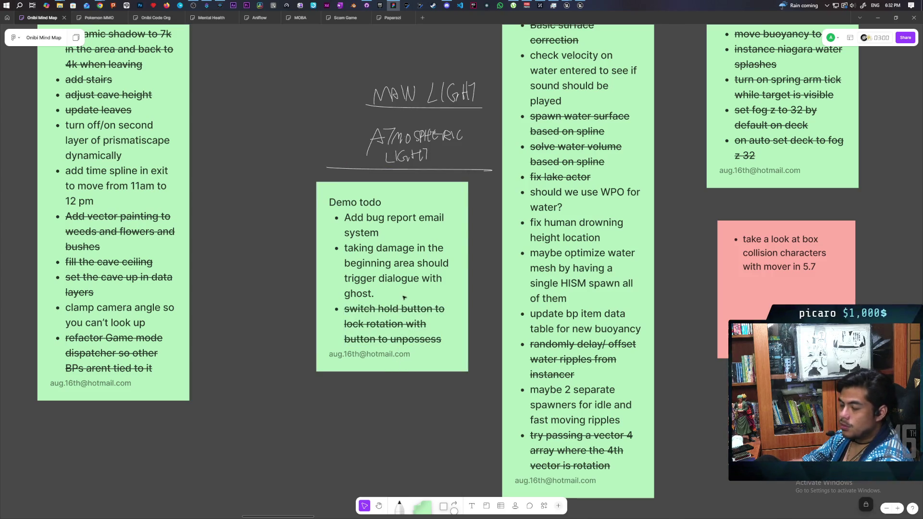
scroll(481, 293, "up", 1)
scroll(481, 293, "right", 2)
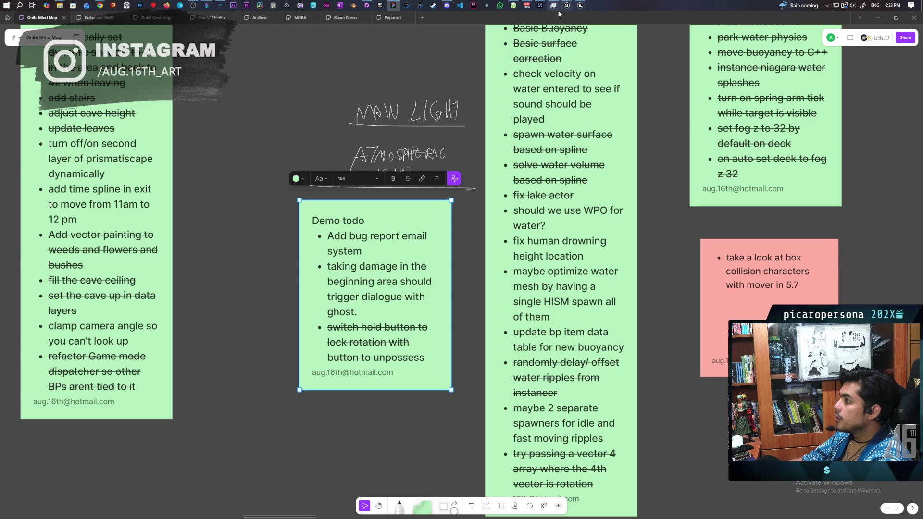
Step: On the Paparazi board, add 'add expanding collission' below the mechanic item in the Todo List note
left_click(395, 21)
mouse_move(423, 151)
left_mouse_down()
mouse_move(327, 113)
mouse_move(406, 157)
mouse_move(345, 136)
left_mouse_up()
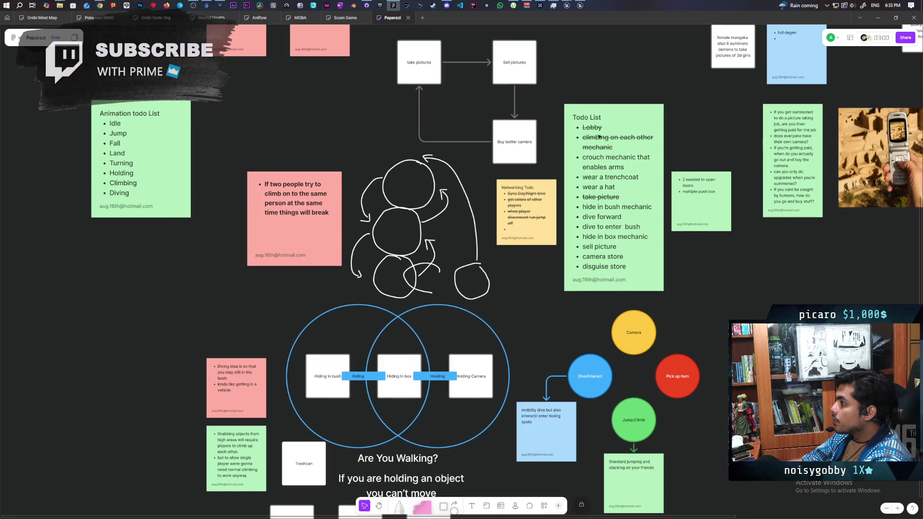
double_click(619, 145)
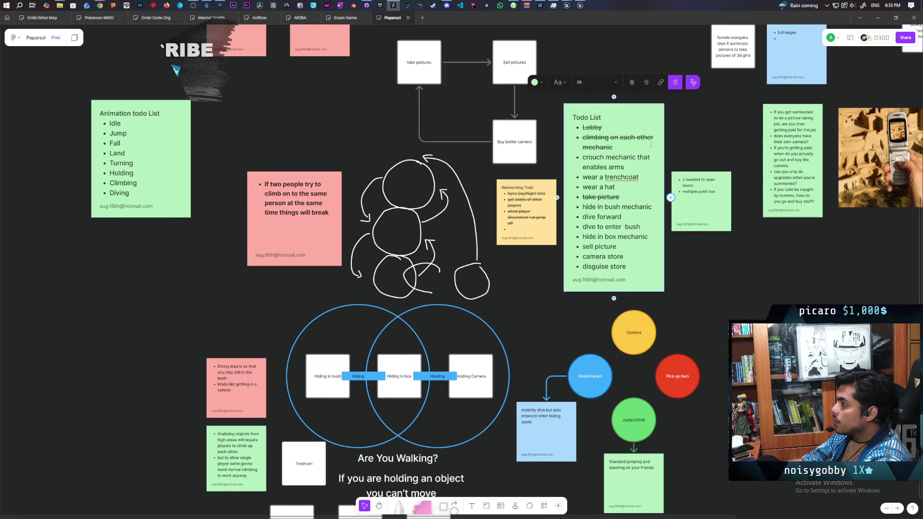
left_click(642, 146)
key("Return")
type("add expanding ")
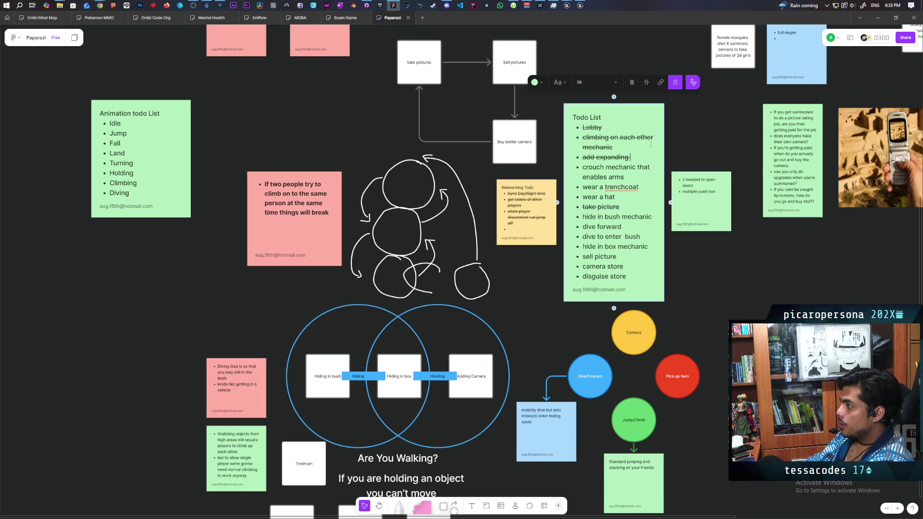
type("colli")
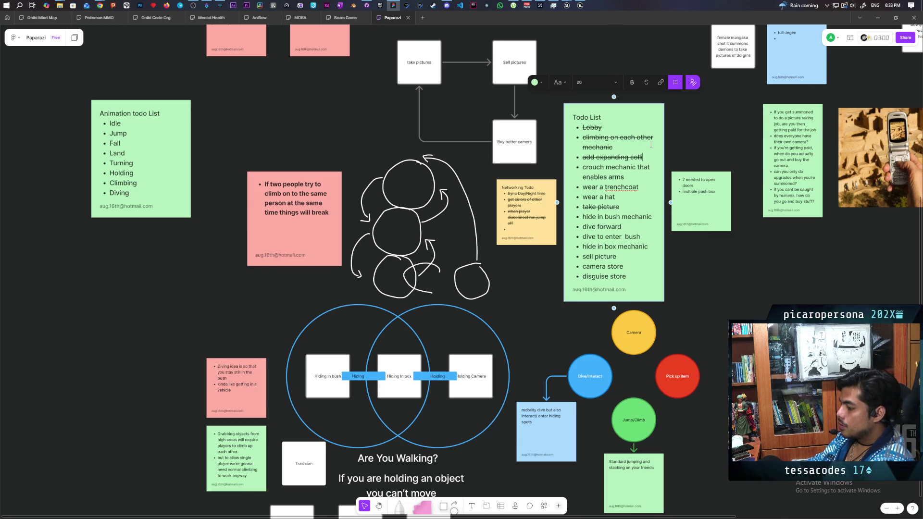
type("ssion")
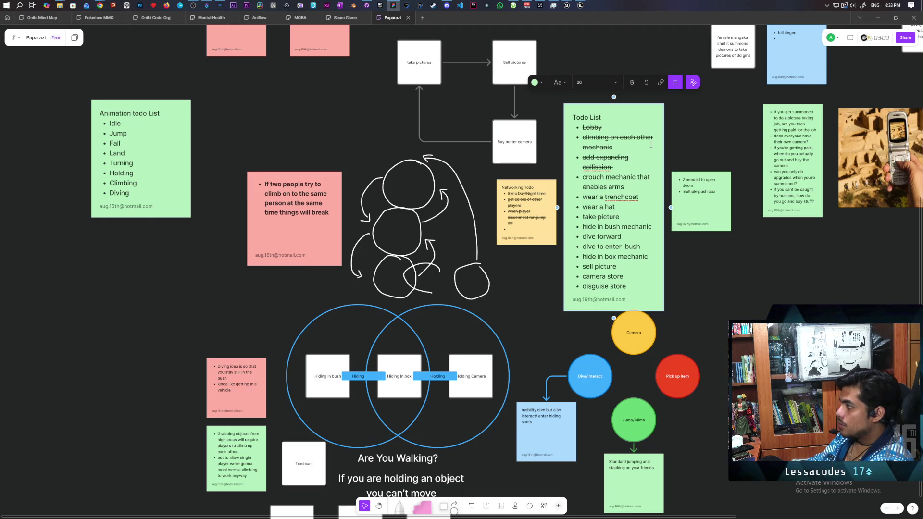
left_click(754, 279)
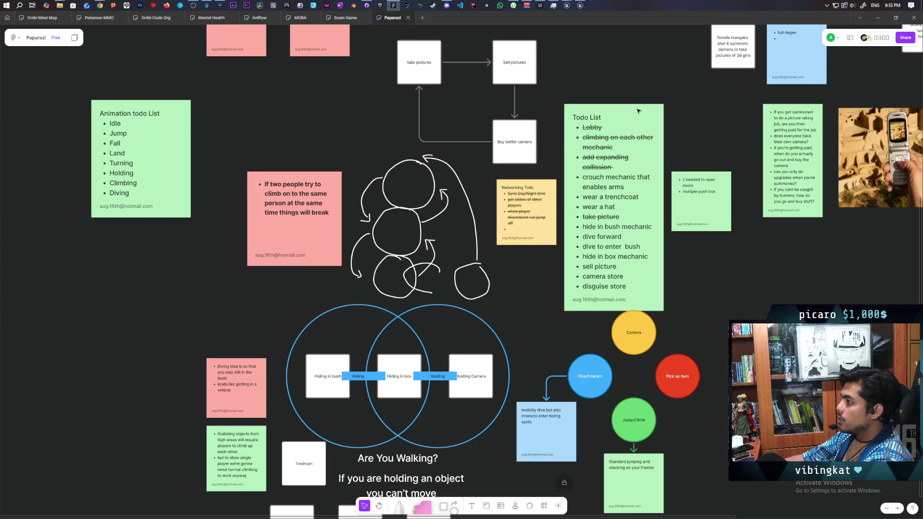
Step: Move the Todo List note higher up the board and select the pink bug note
left_click_drag(630, 119, 630, 73)
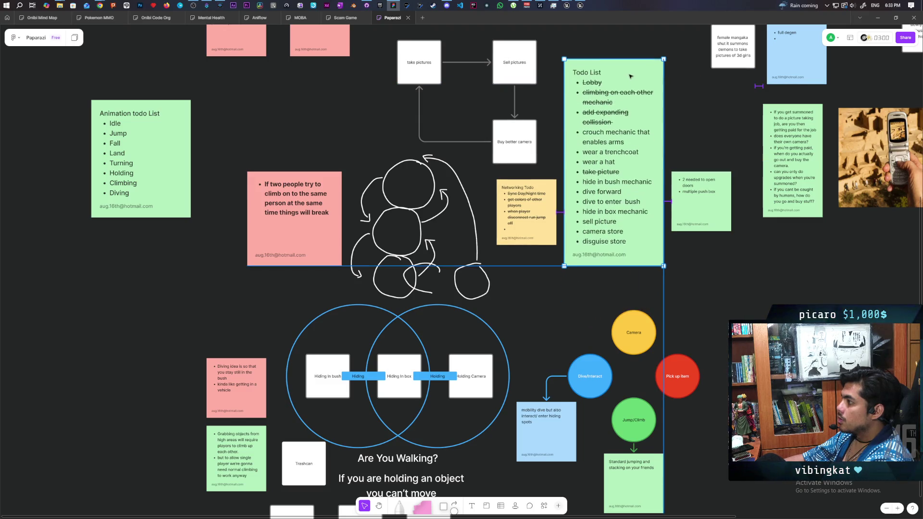
left_click(750, 290)
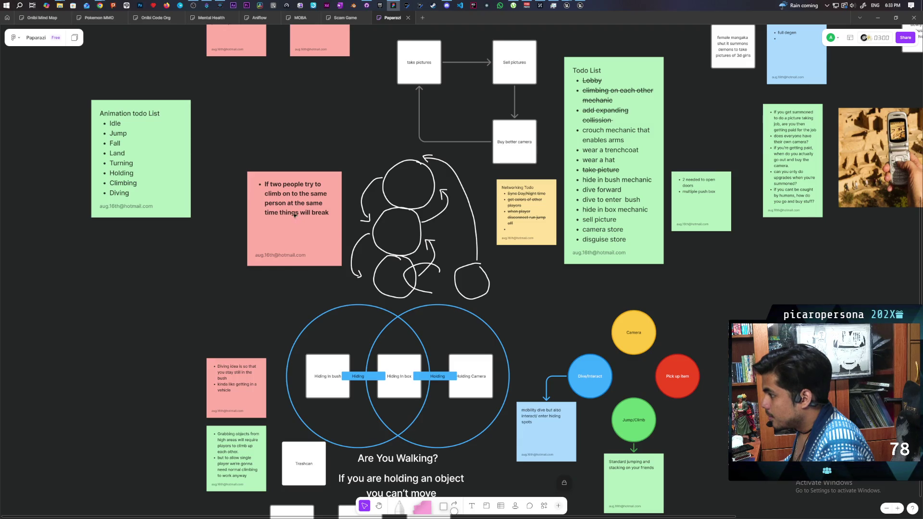
left_click(282, 183)
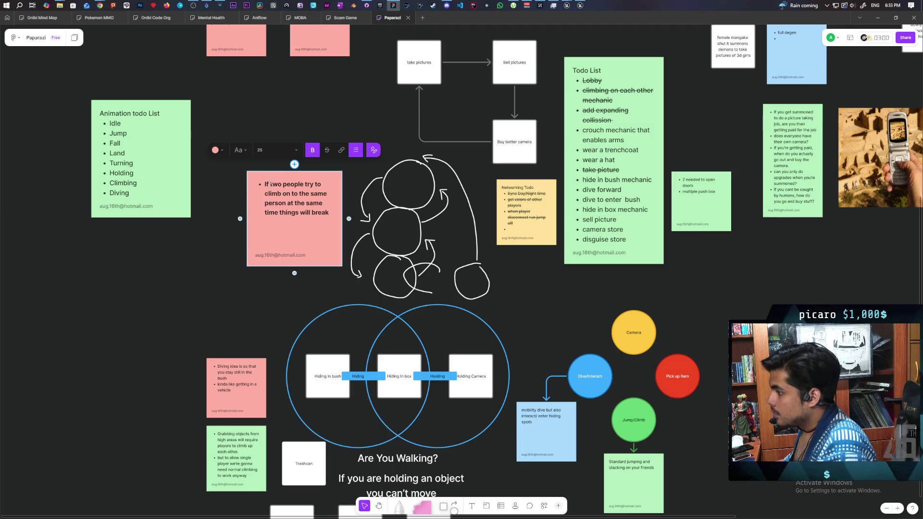
Step: Insert a blank top line in the bug note and strike through the 'If two people' climbing bug
left_click(271, 183)
key("Return")
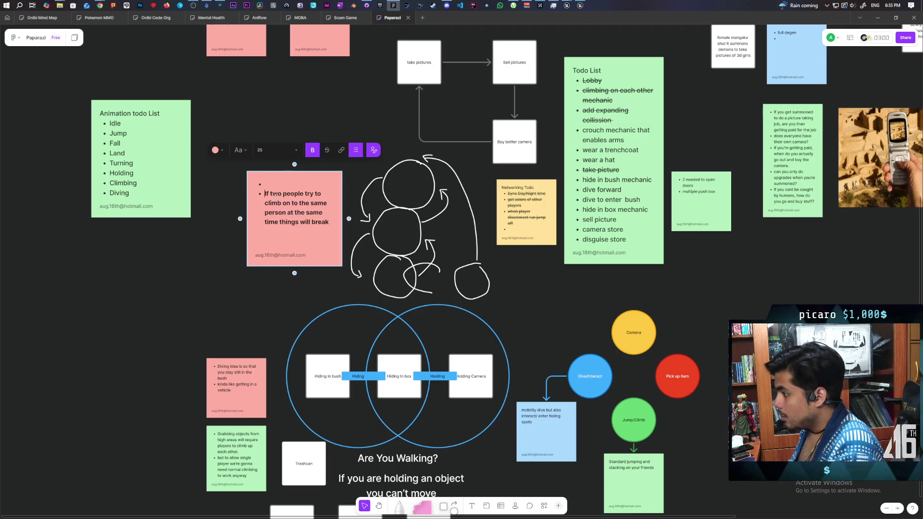
key("BackSpace")
type("BUGS")
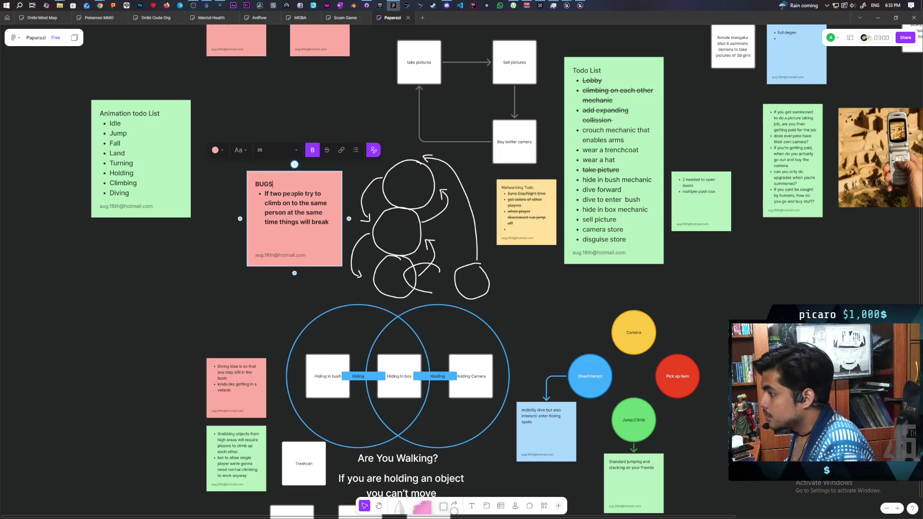
triple_click(320, 221)
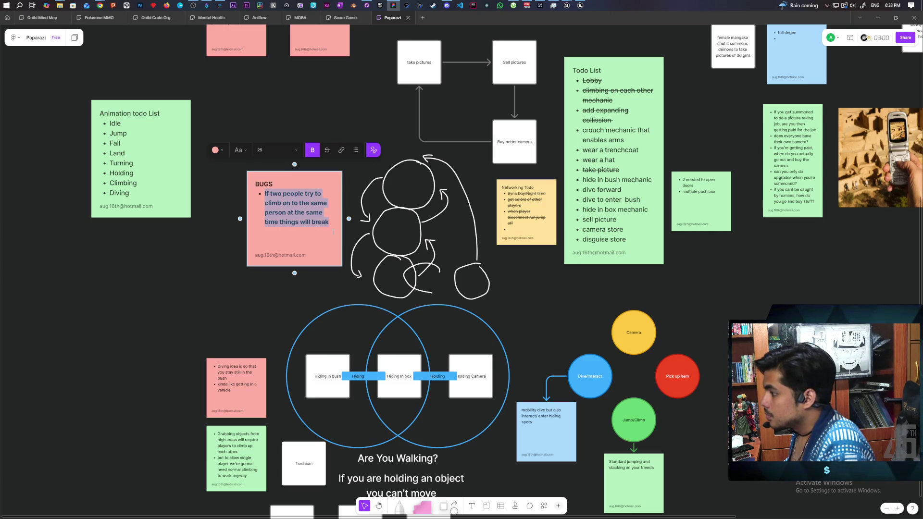
left_click(327, 150)
Step: Add a 'Stack slides around on clients' bug below it, left without strikethrough
left_click(344, 220)
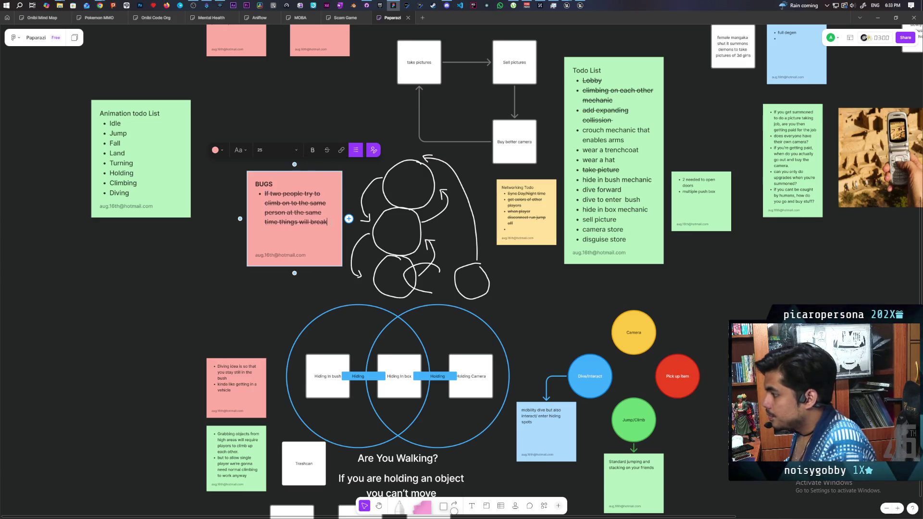
key("Return")
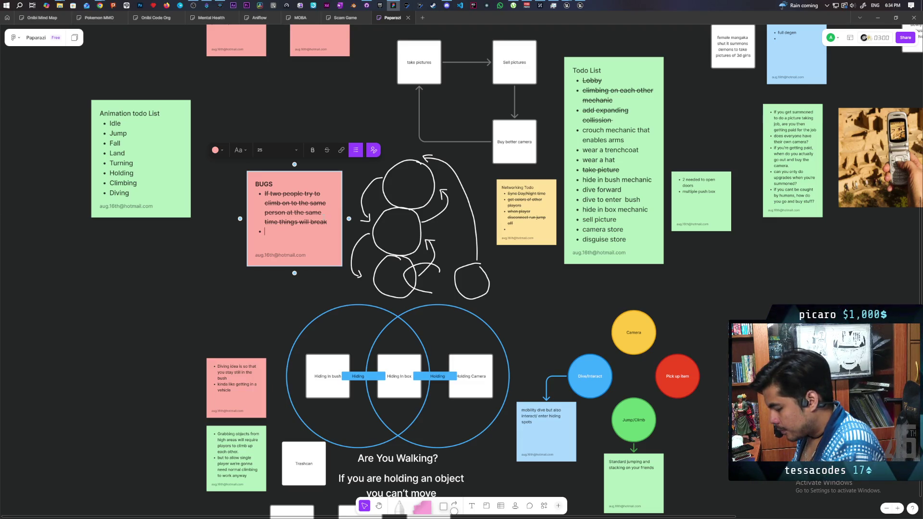
type("Stack slides around on")
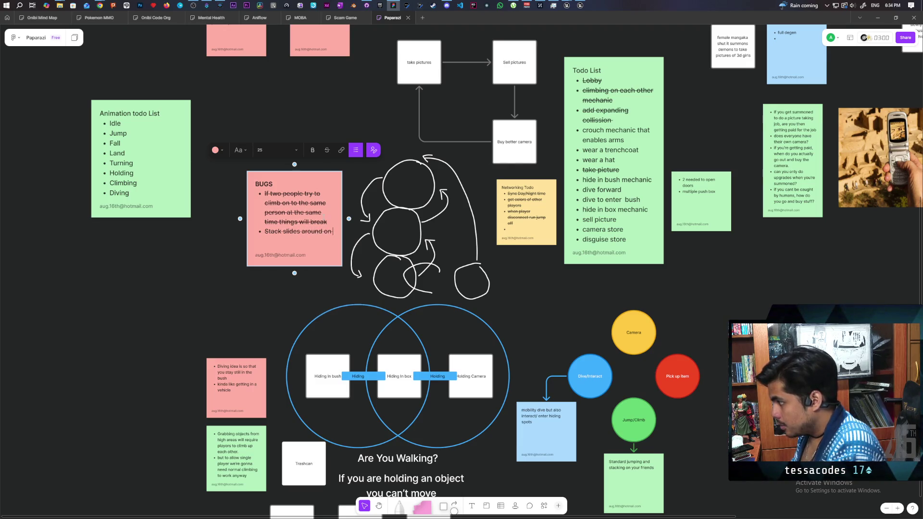
key("ctrl+shift+x")
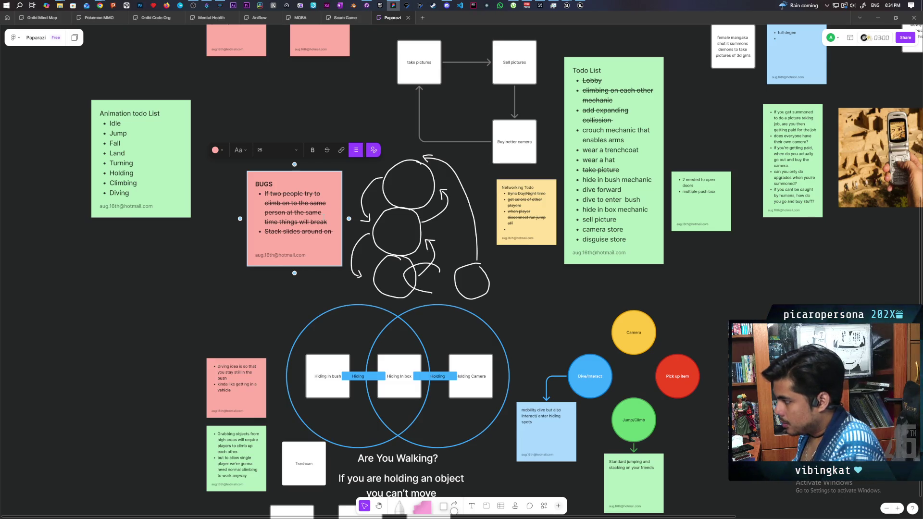
type("clients")
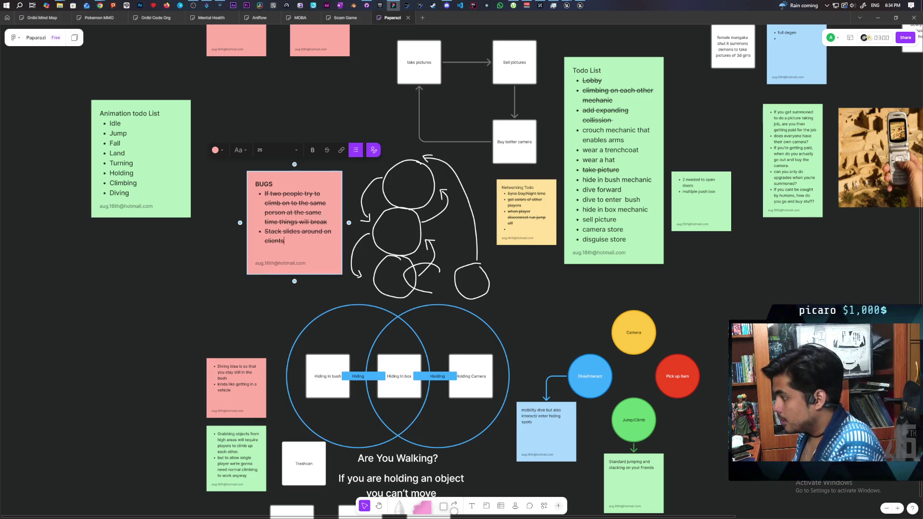
key("ctrl+shift+Up")
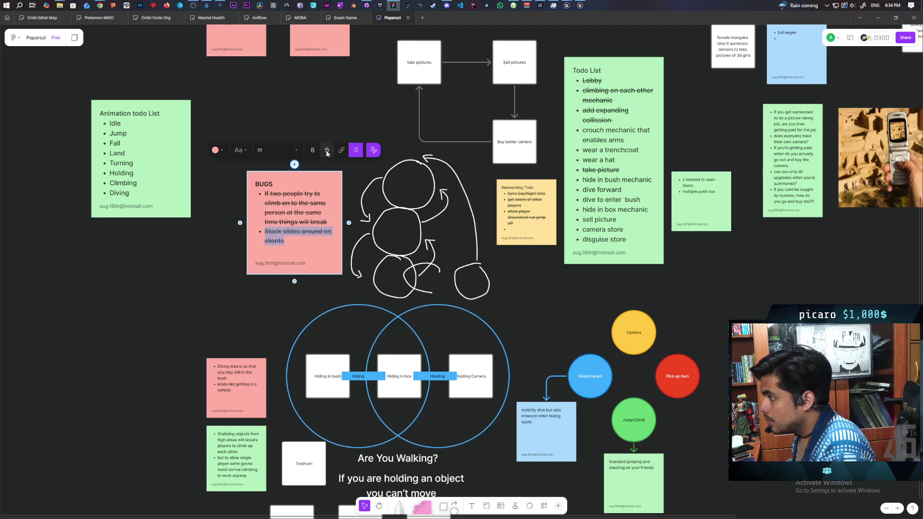
key("ctrl+z")
key("Escape")
Step: Move the BUGS note left beside the Animation todo List and delete the empty line under 'clients'
mouse_move(279, 179)
left_mouse_down()
mouse_move(238, 197)
mouse_move(5, 144)
mouse_move(27, 109)
left_mouse_up()
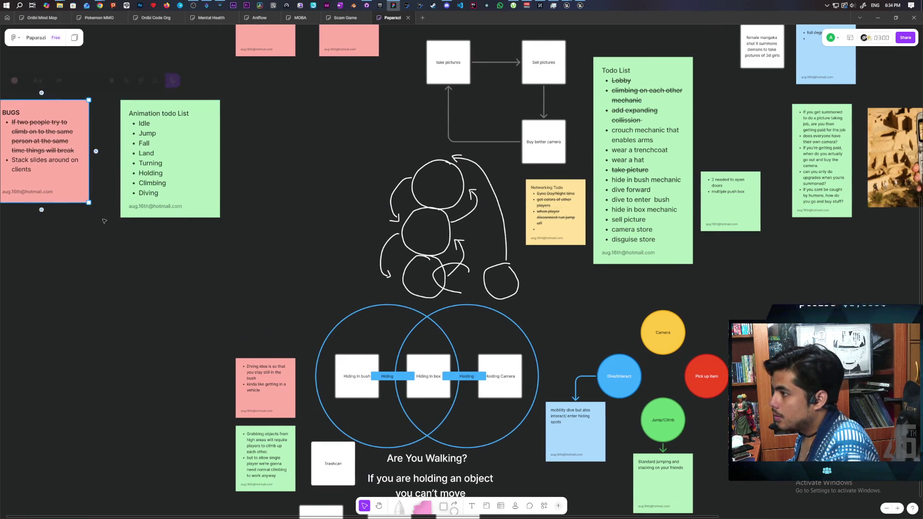
right_click(105, 279)
scroll(257, 294, "left", 5)
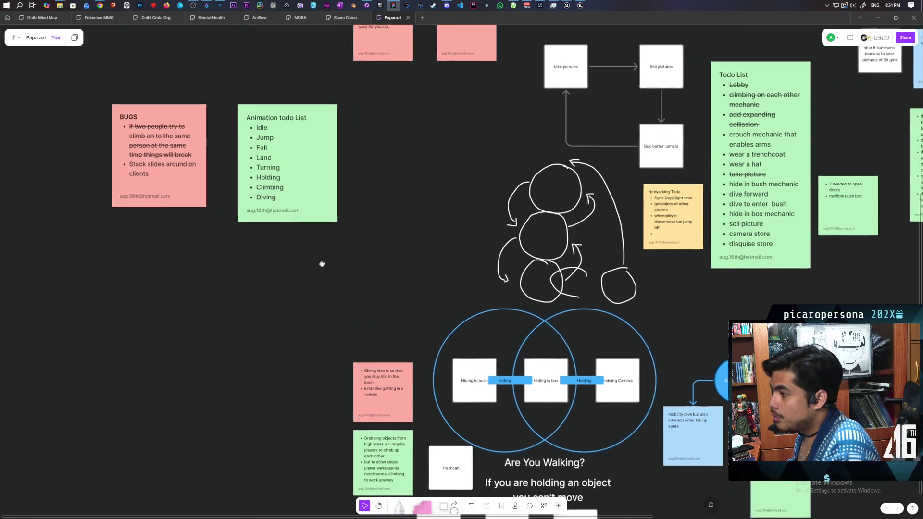
double_click(292, 162)
key("BackSpace")
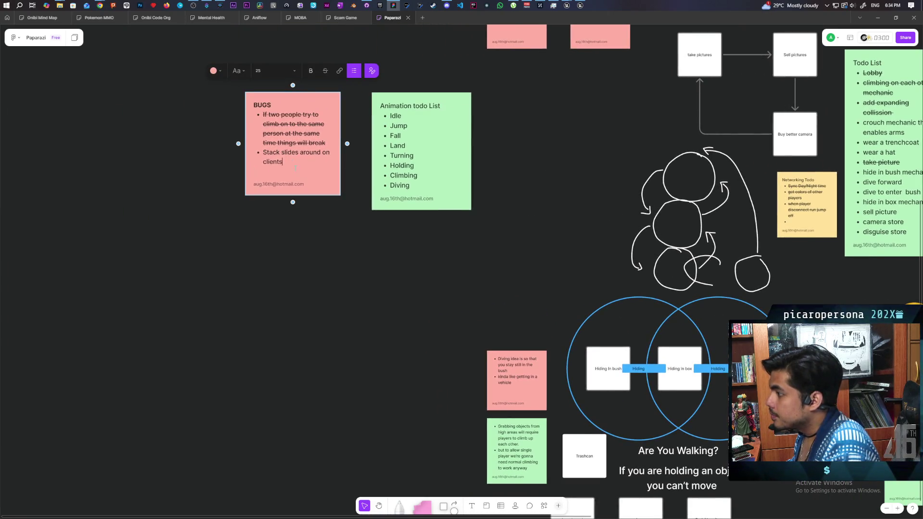
Step: Add bullets 'climbing sometimes fails', 'detach sometimes fails and character stays in flying' and 'NPCs only replicate sitting' to BUGS
key("Return")
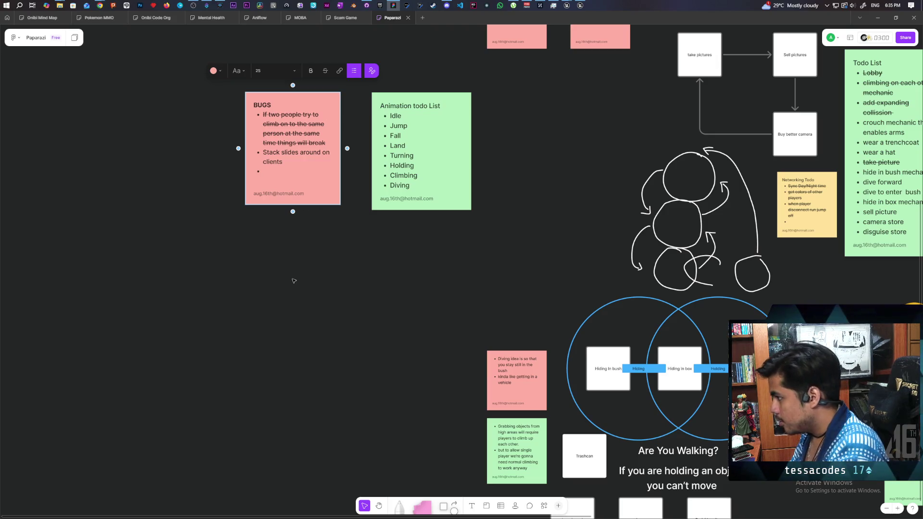
type("climbing someotime")
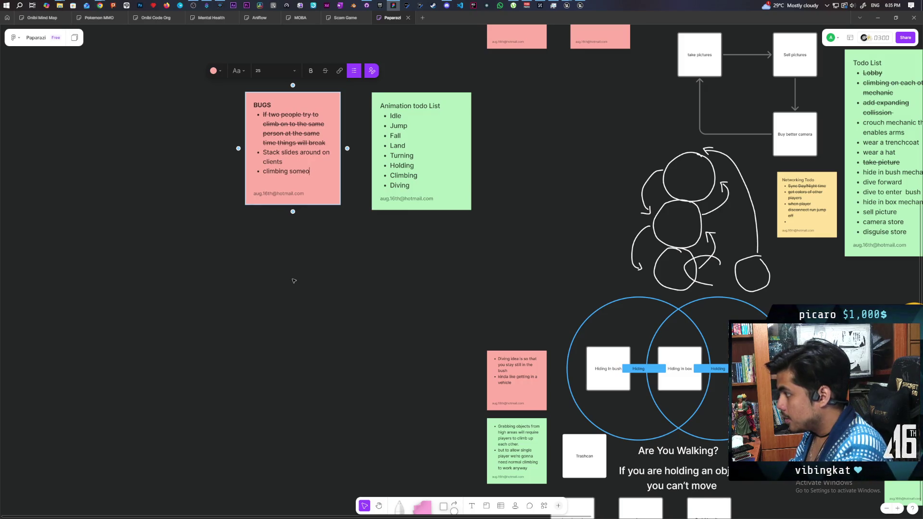
type("times fai")
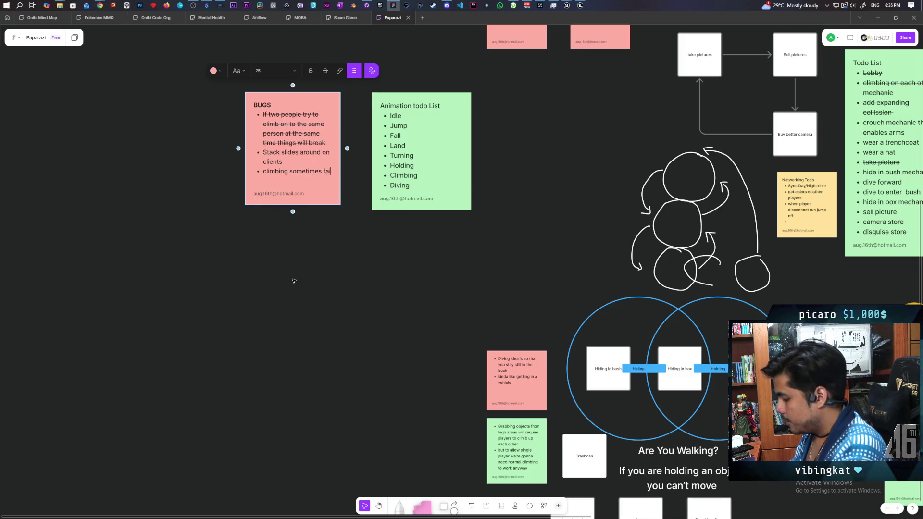
type("ls")
key("Return")
type("detach somet")
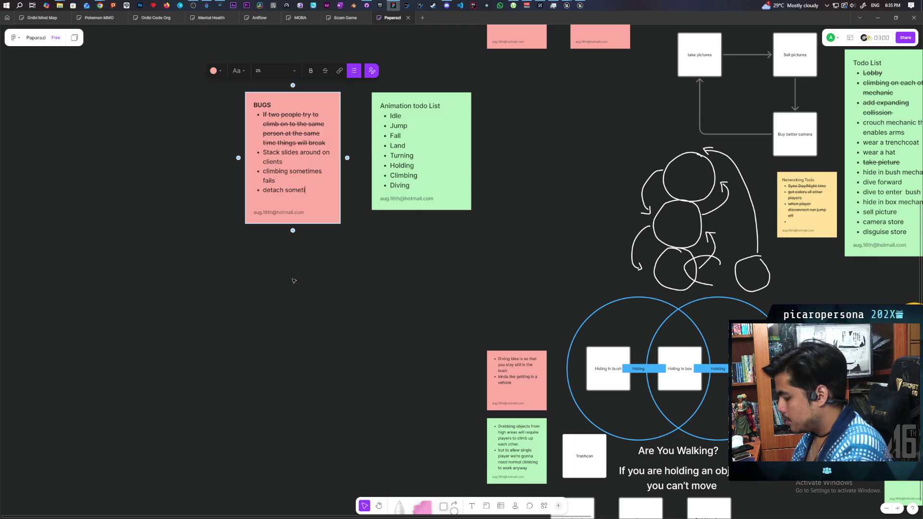
type("mes fails")
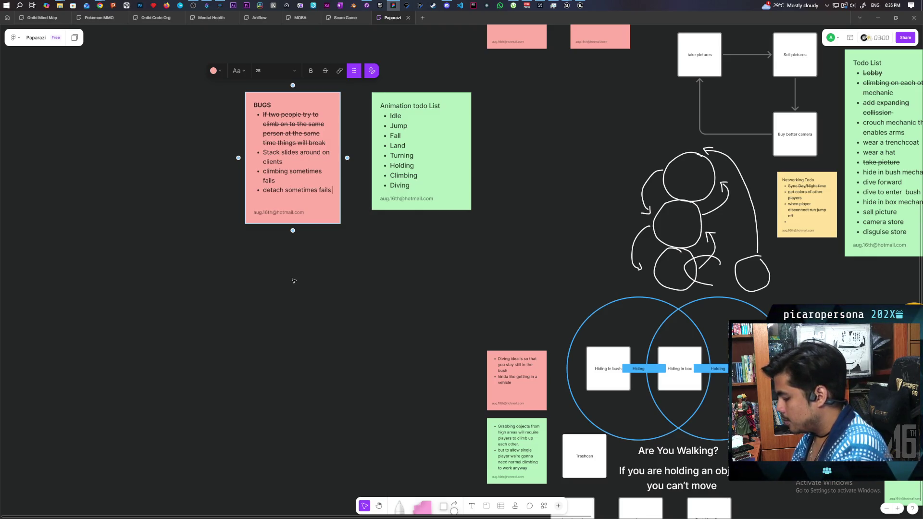
type(" and character stays in f")
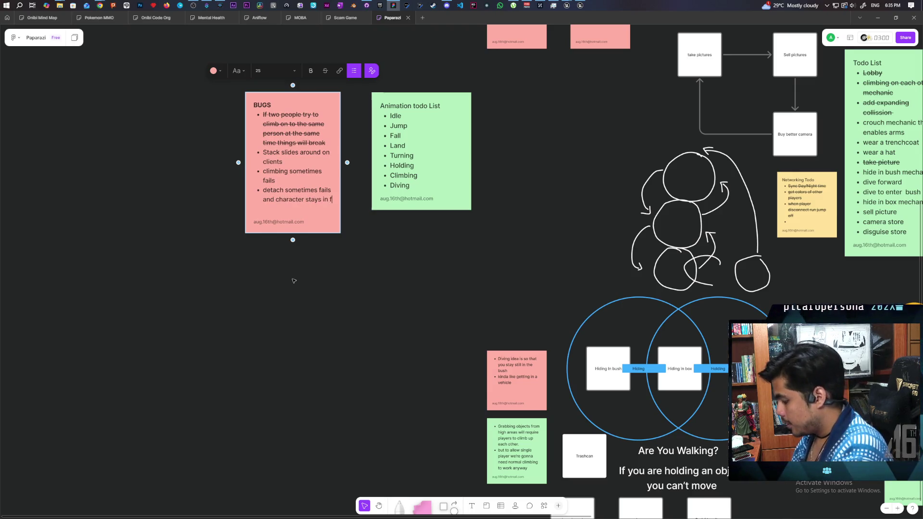
type("lying")
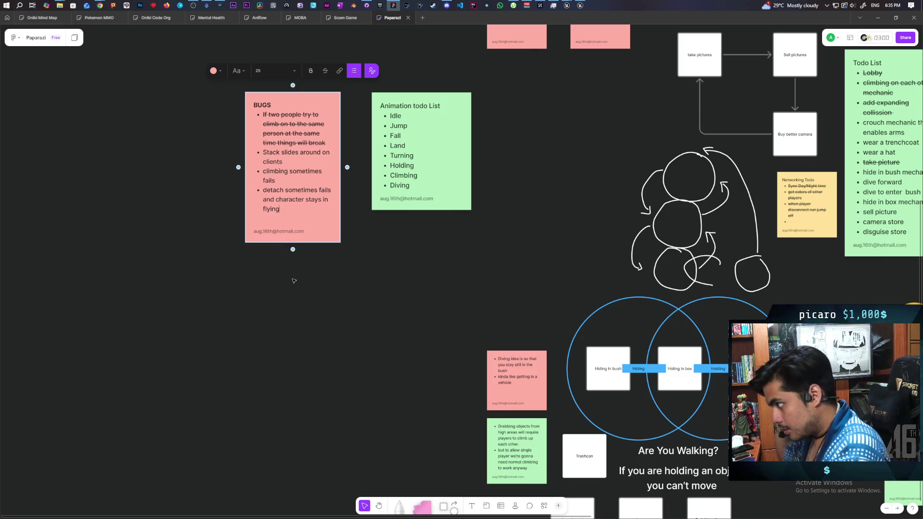
key("Return")
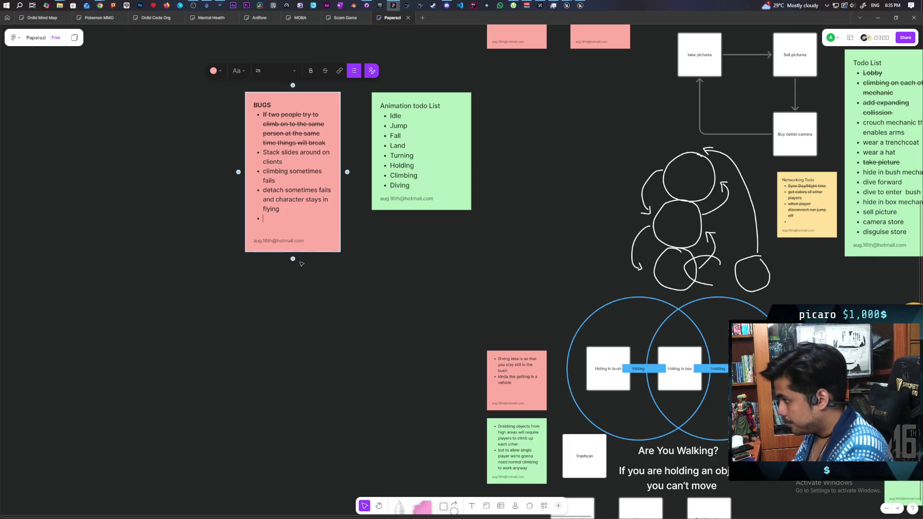
type("NPCs n")
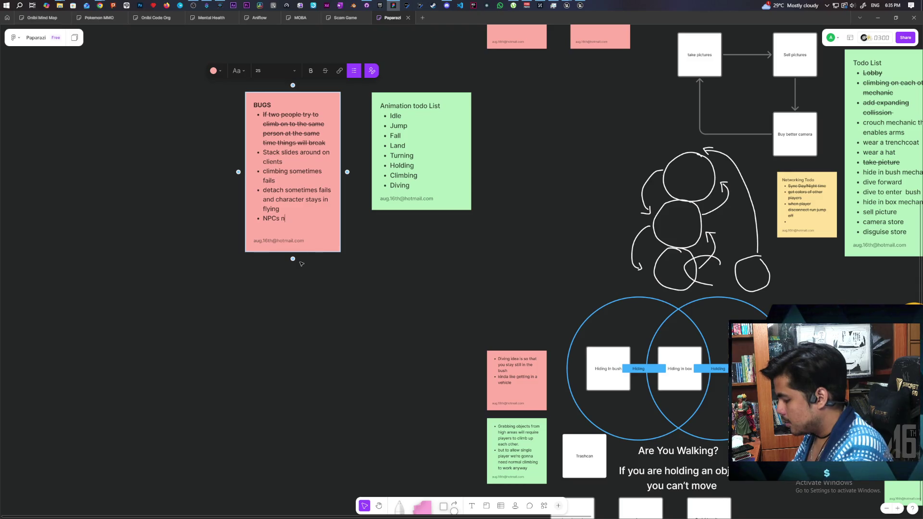
key("BackSpace")
type("only repli")
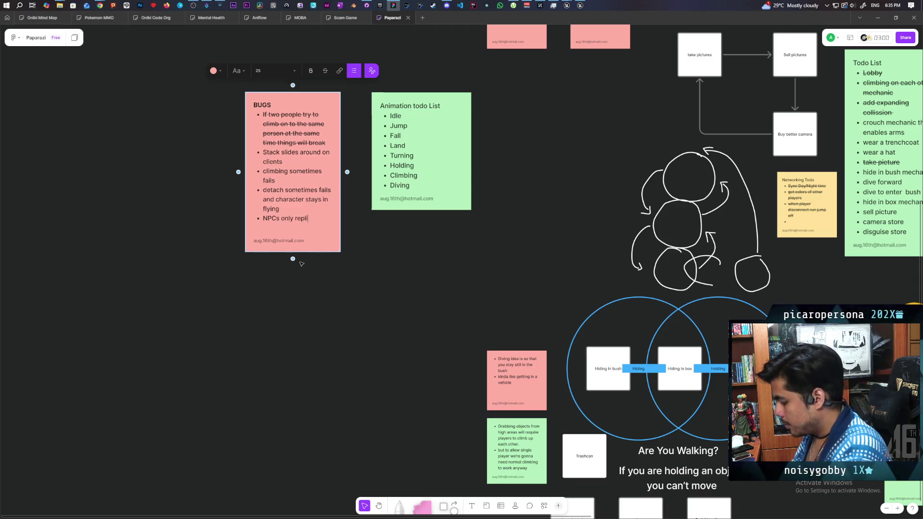
type("cate sitting")
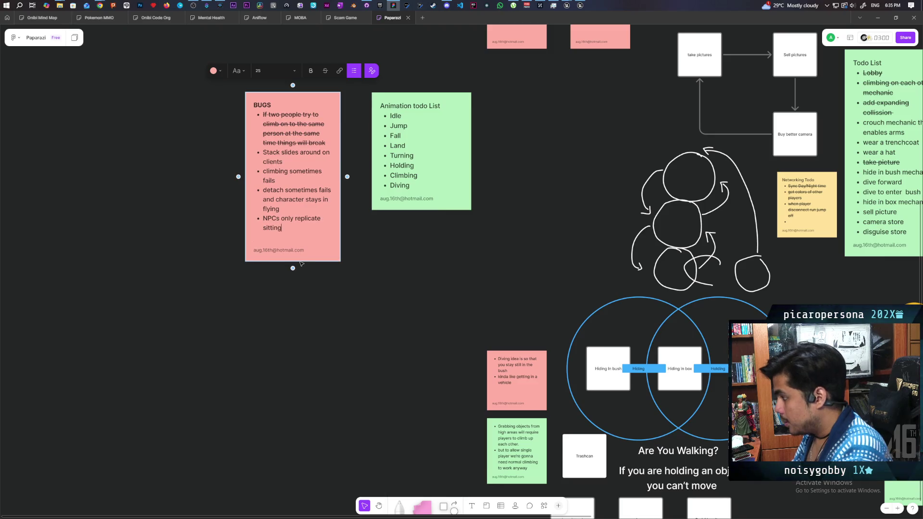
left_click(328, 327)
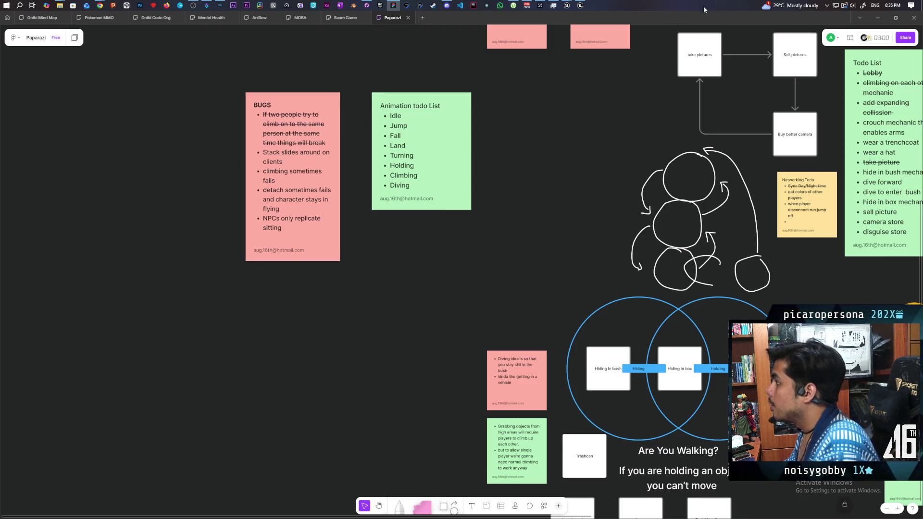
Step: Switch back to Unreal Editor, return to the Demo level tab and Play it with 2 clients
mouse_move(567, 5)
left_click(557, 51)
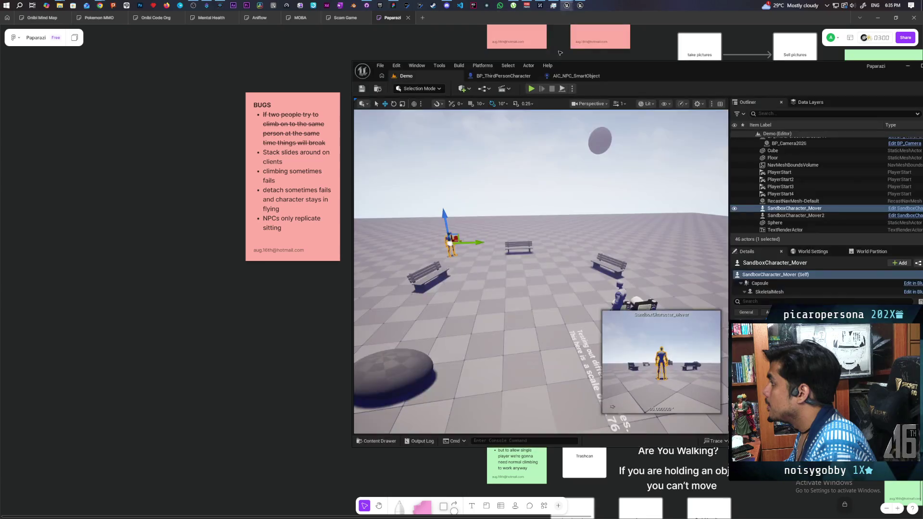
left_click(500, 76)
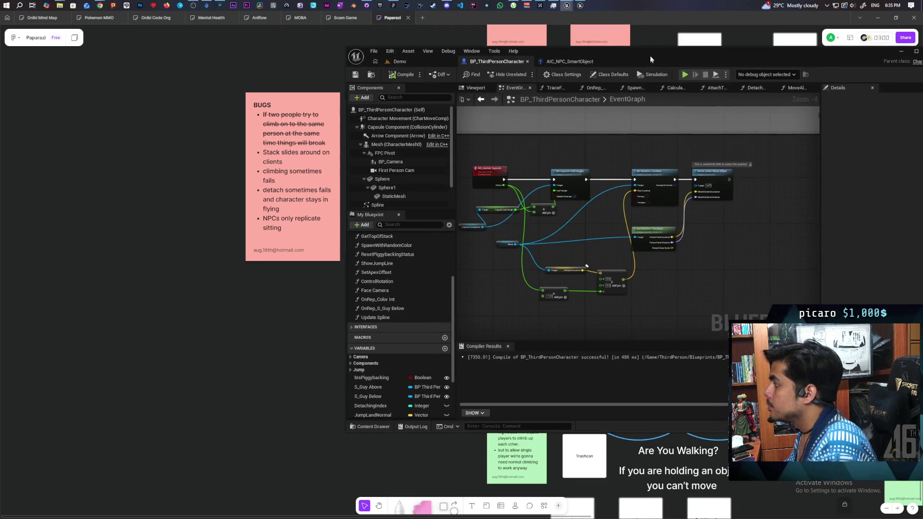
left_click_drag(650, 56, 660, 44)
left_click(411, 50)
left_click(536, 63)
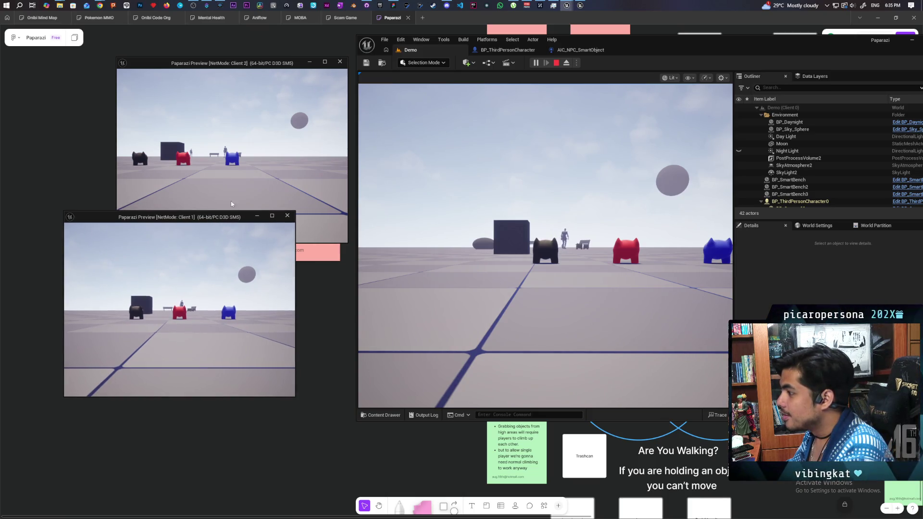
Step: Walk the blue and red characters around each other with WASD until red stands stacked on blue
key("w")
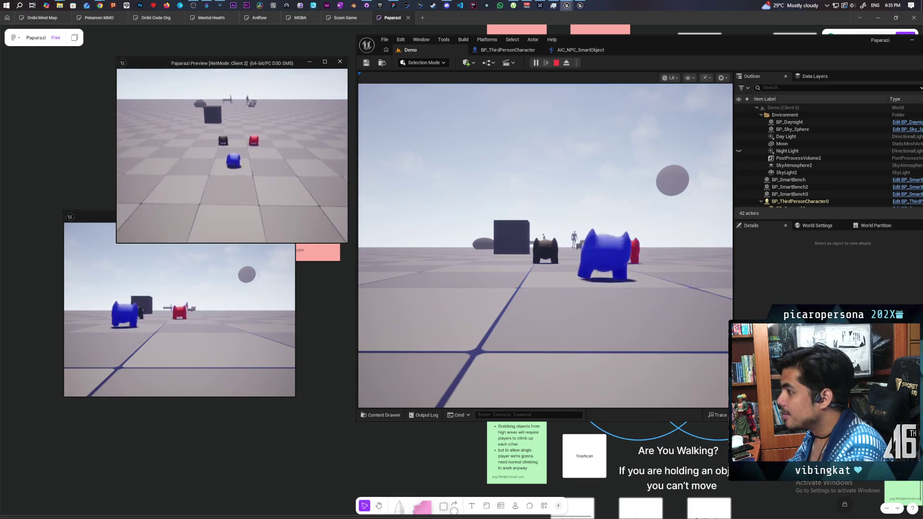
key("d")
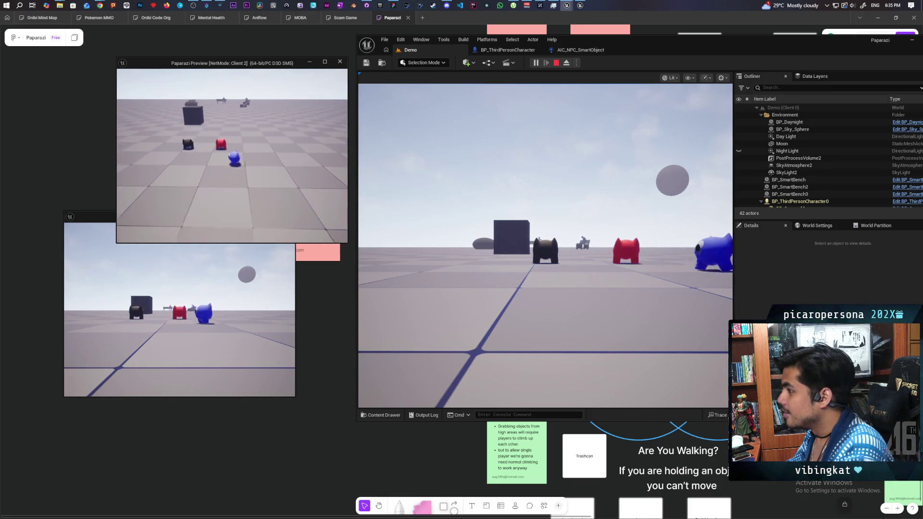
key("w")
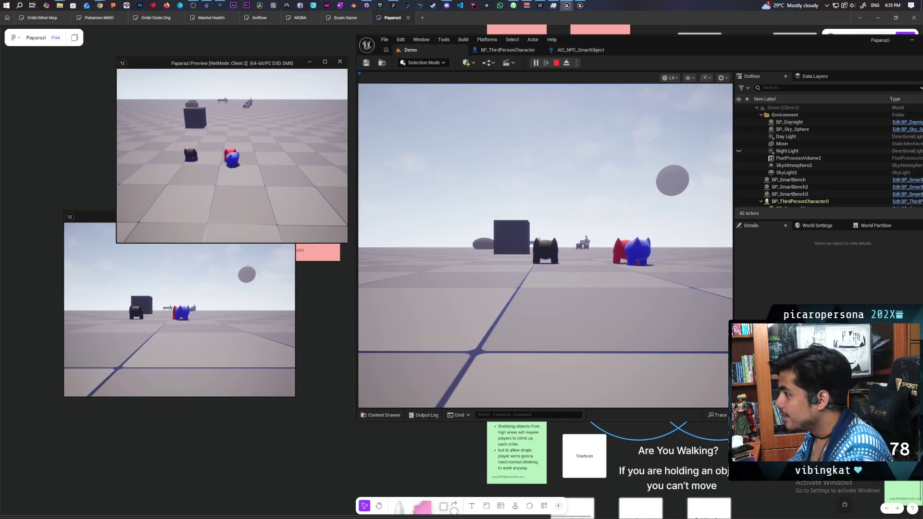
key("a")
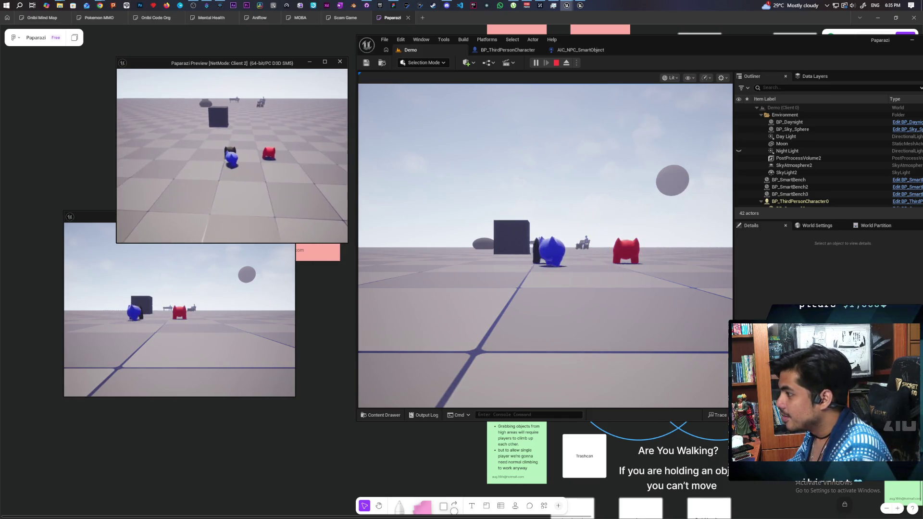
key("s")
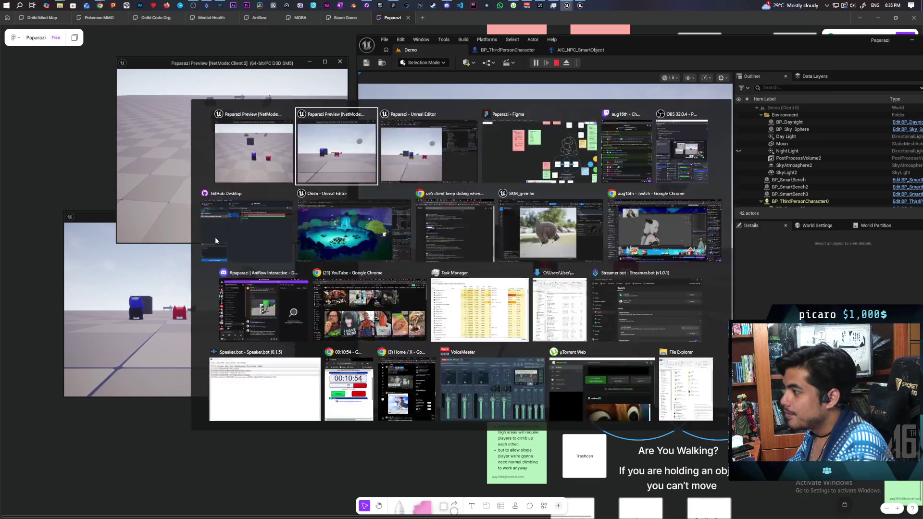
key("s")
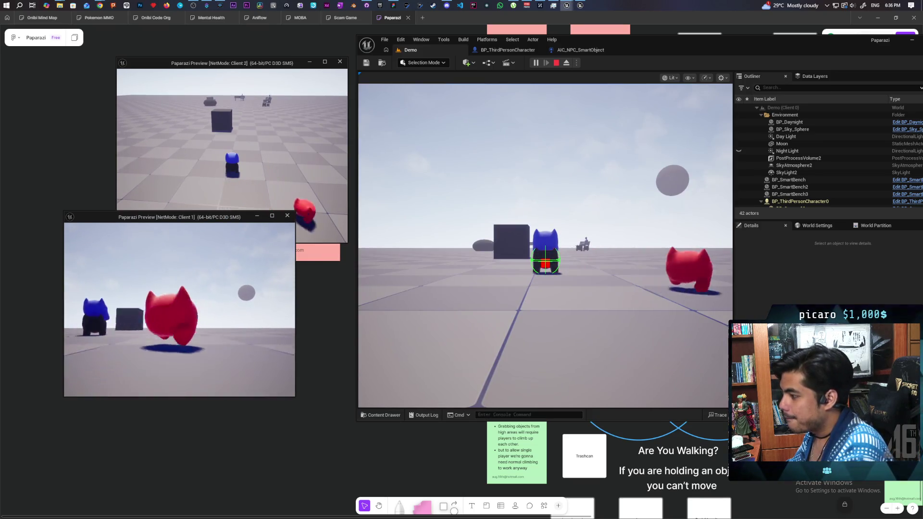
key("d")
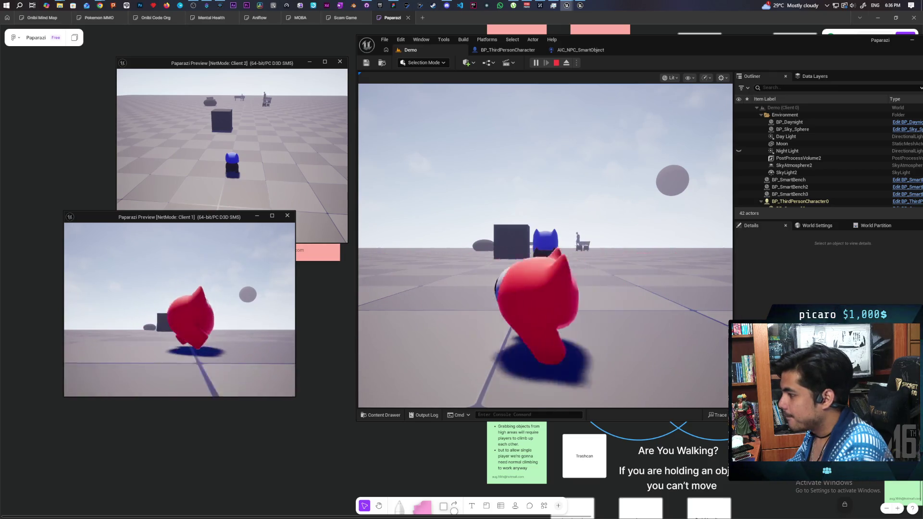
key("a")
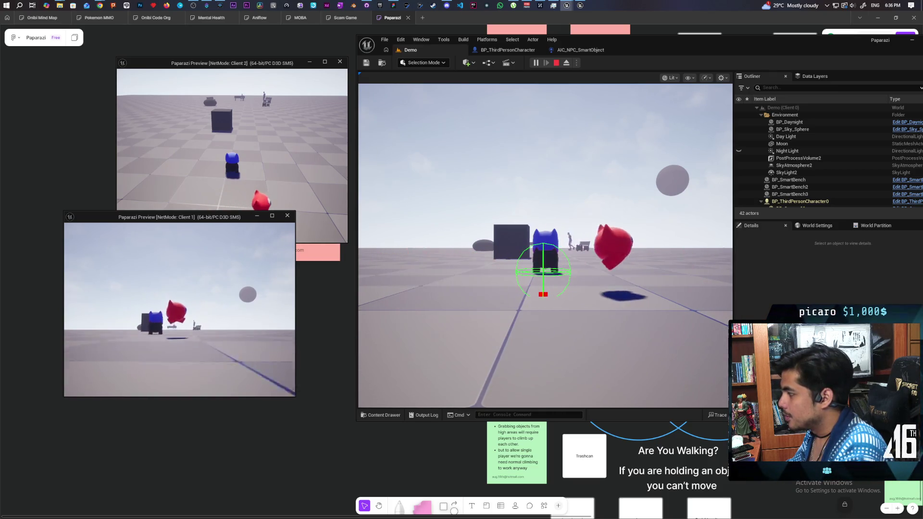
key("s")
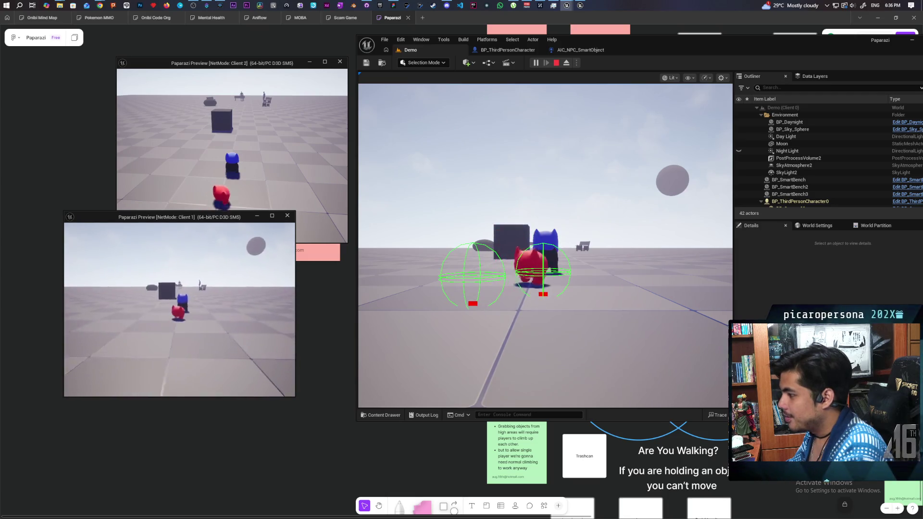
key("s")
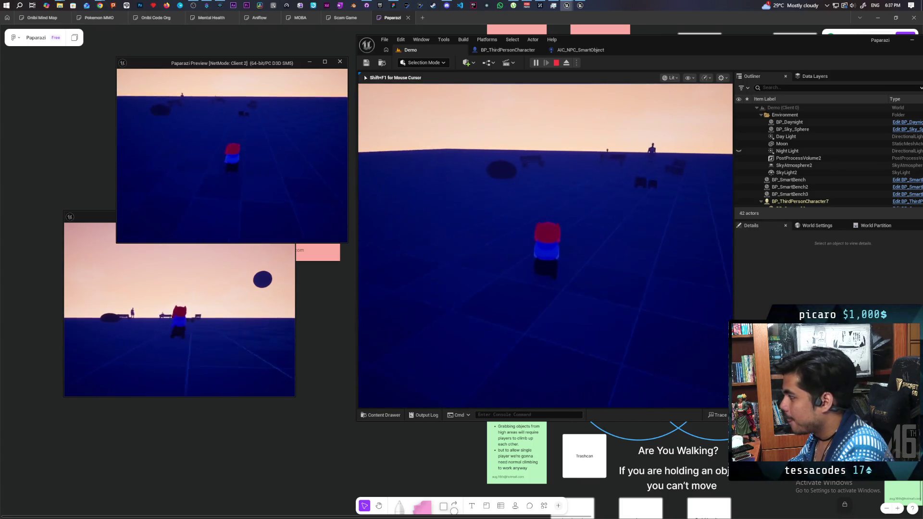
Step: Make the Client 1 character raise its camera with Shift+F1, then return to the main game view
key("shift+F1")
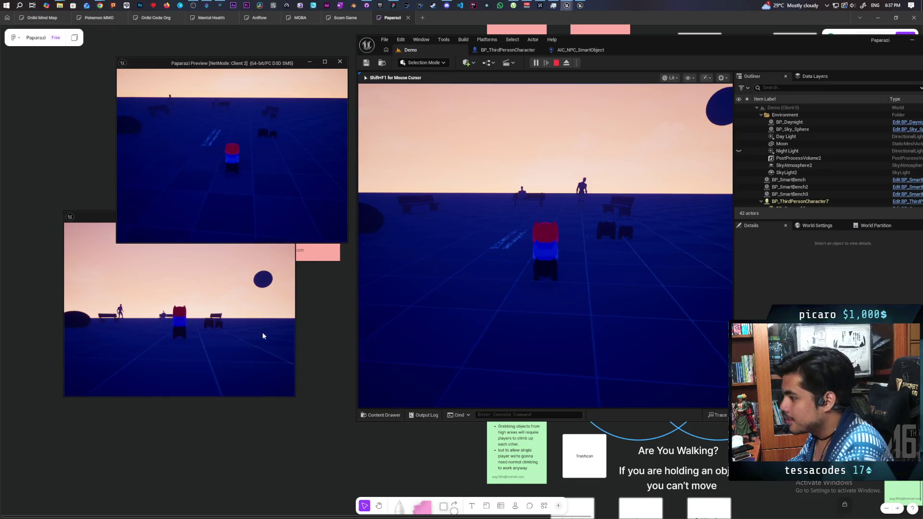
left_click(264, 334)
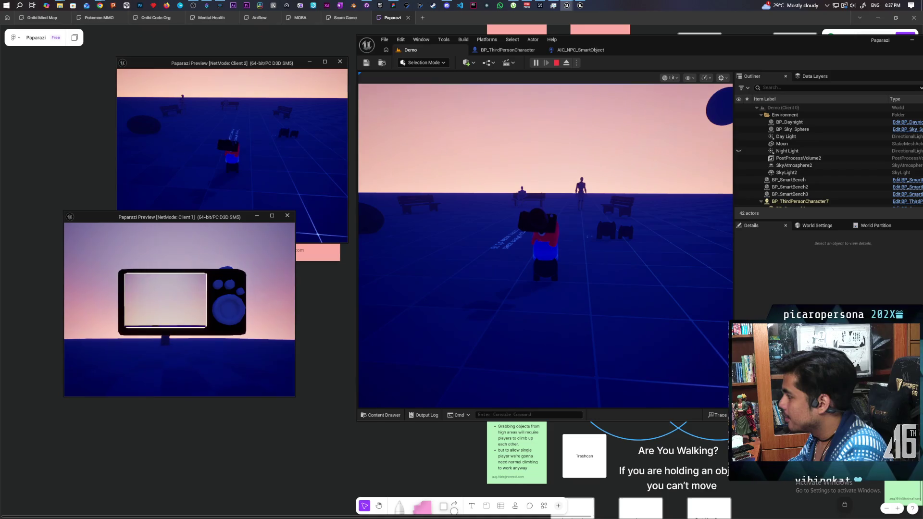
key("alt+Tab")
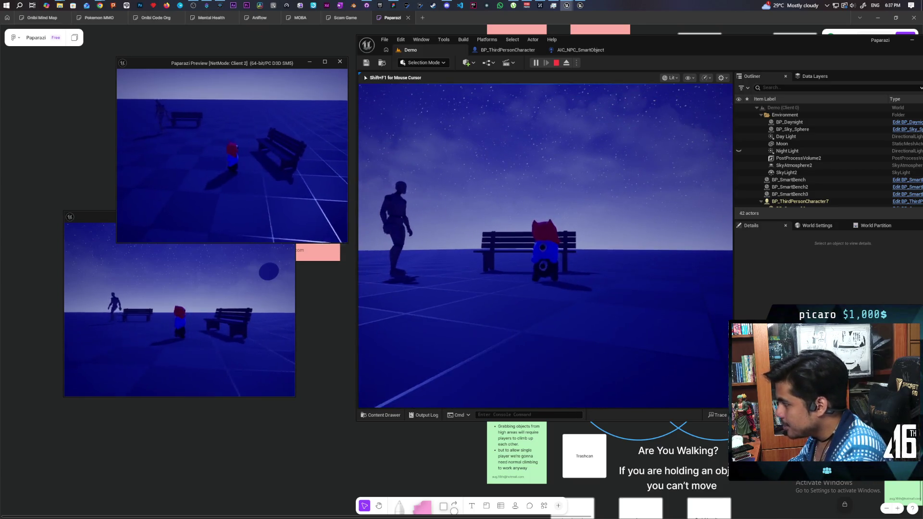
Step: Sit the character on the bench with E, get back up, and walk past the rock's left side
key("w")
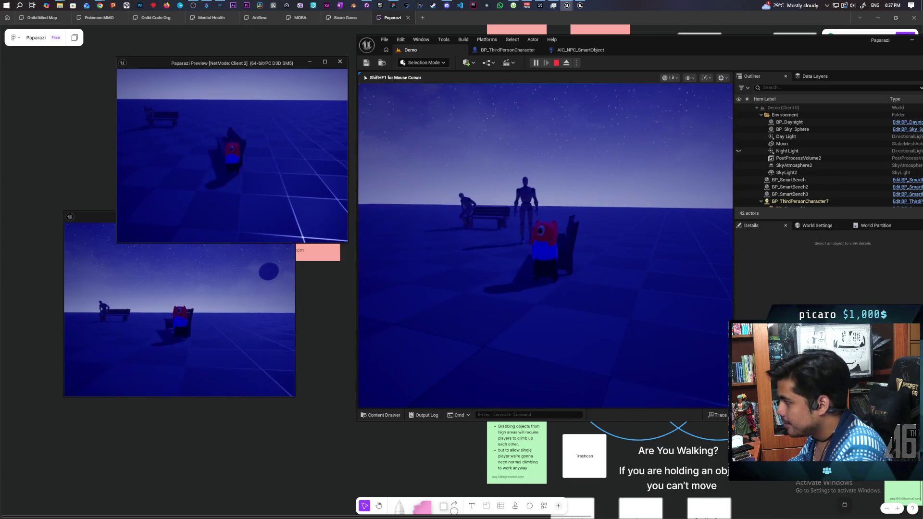
key("e")
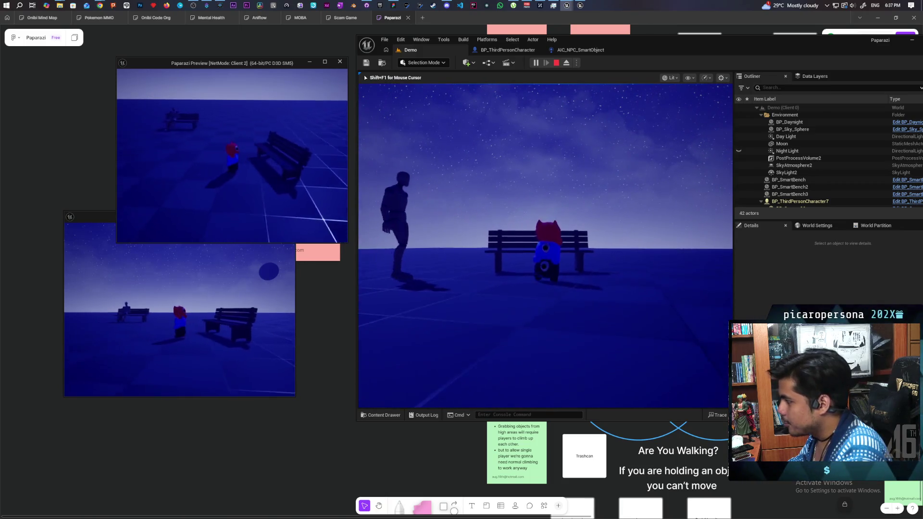
key("w")
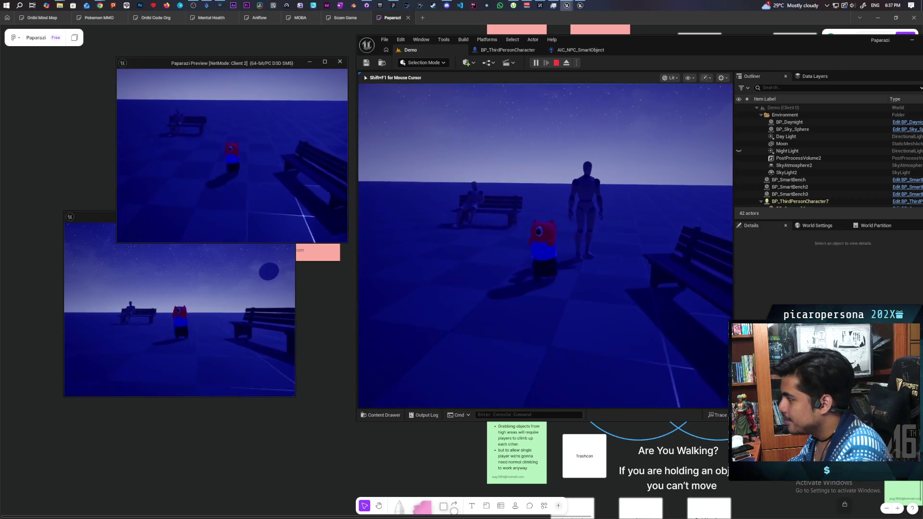
key("w")
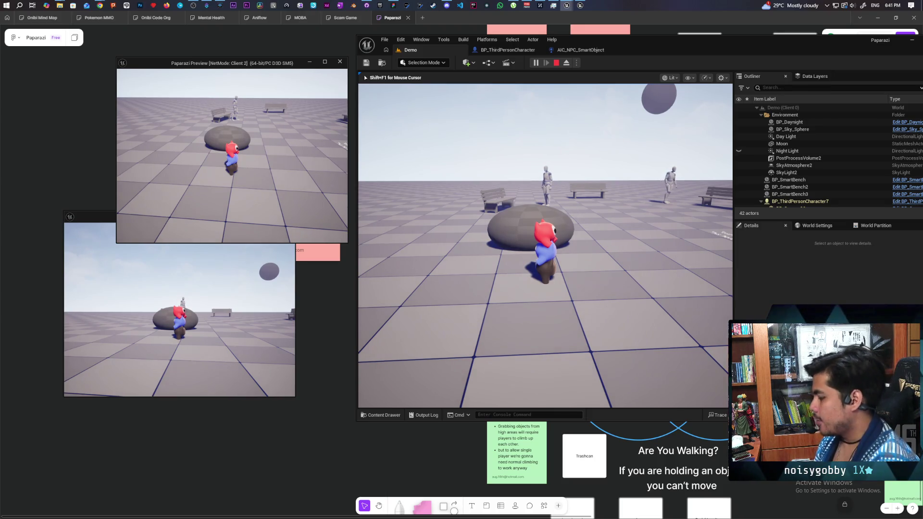
key("a")
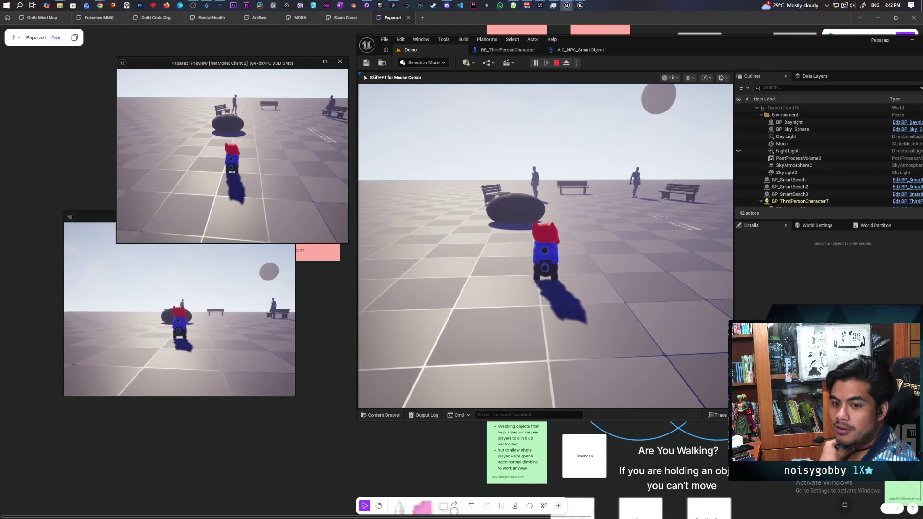
Step: Pick up the rock with E, carry it toward the benches, and drop it
key("w")
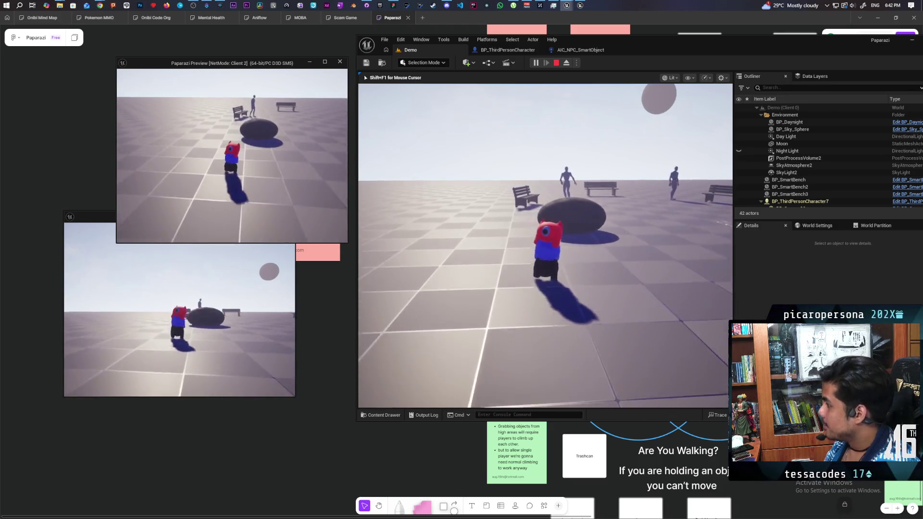
key("e")
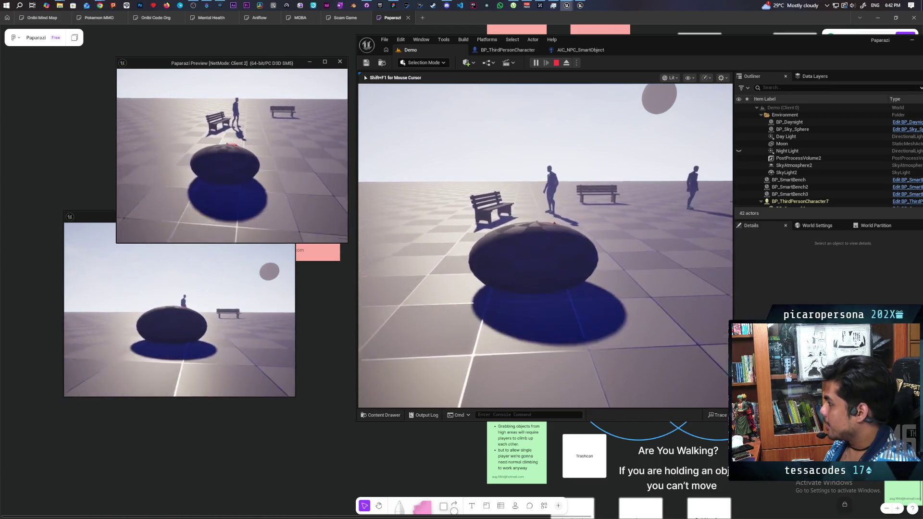
key("w")
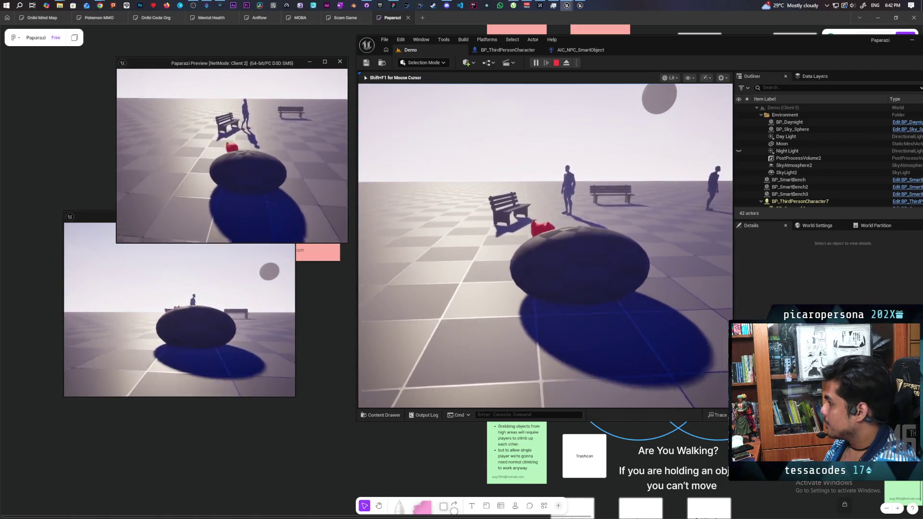
key("w")
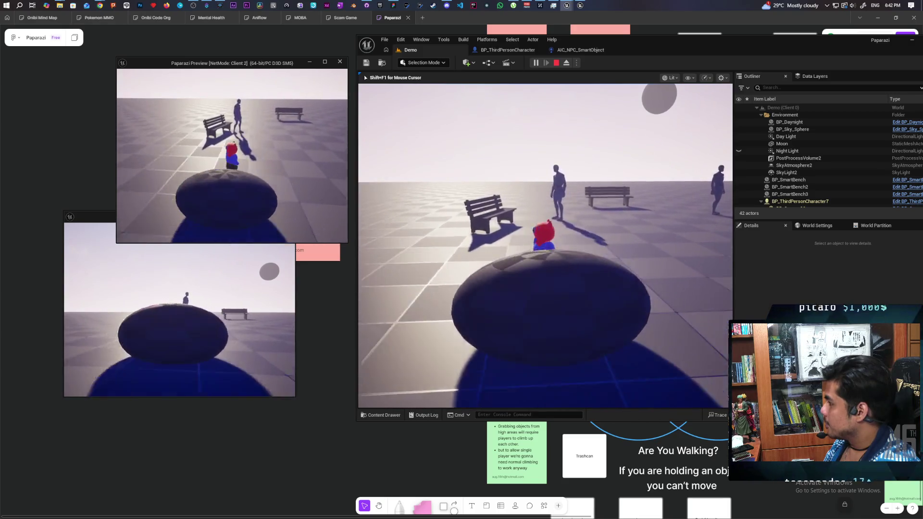
key("e")
Step: Walk the character up to the bench and stand beside it, back to the camera
key("w")
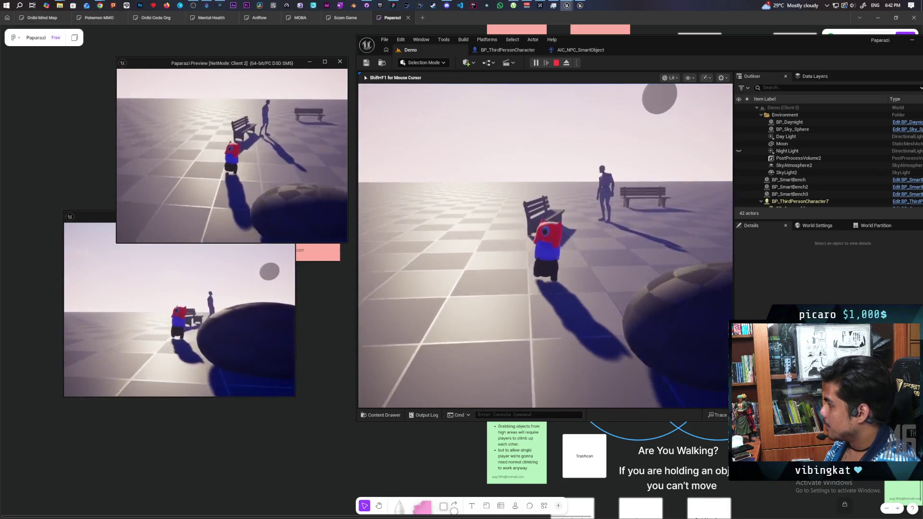
key("w")
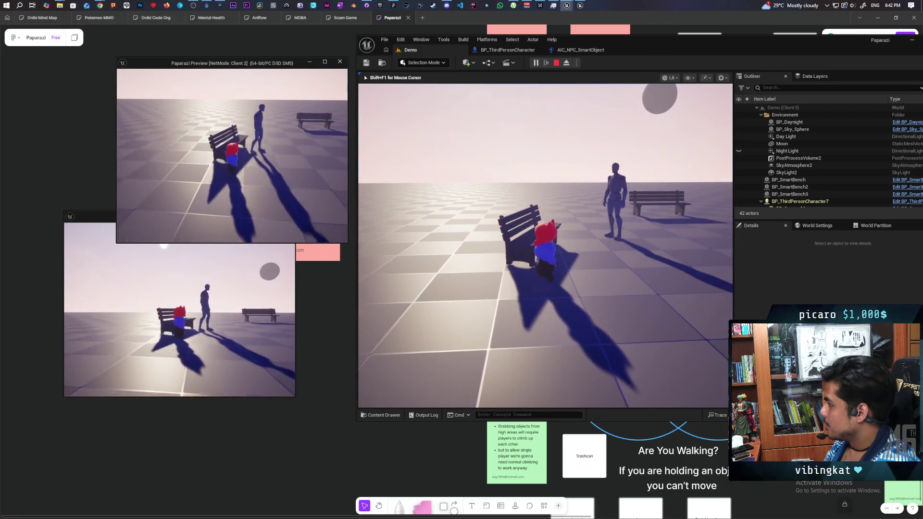
key("d")
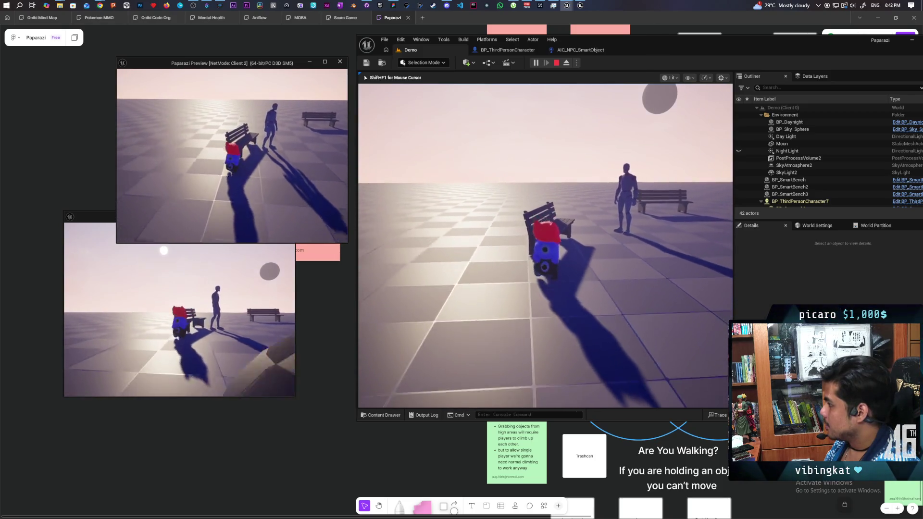
key("w")
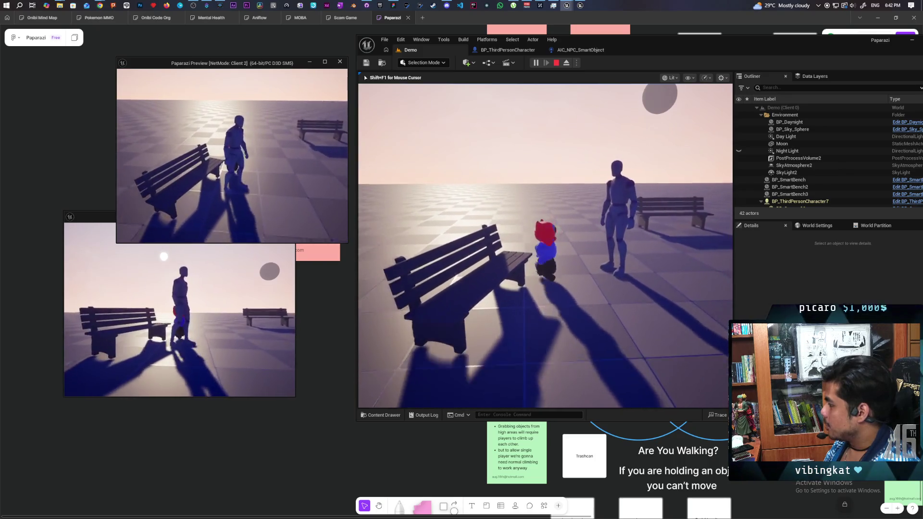
key("w")
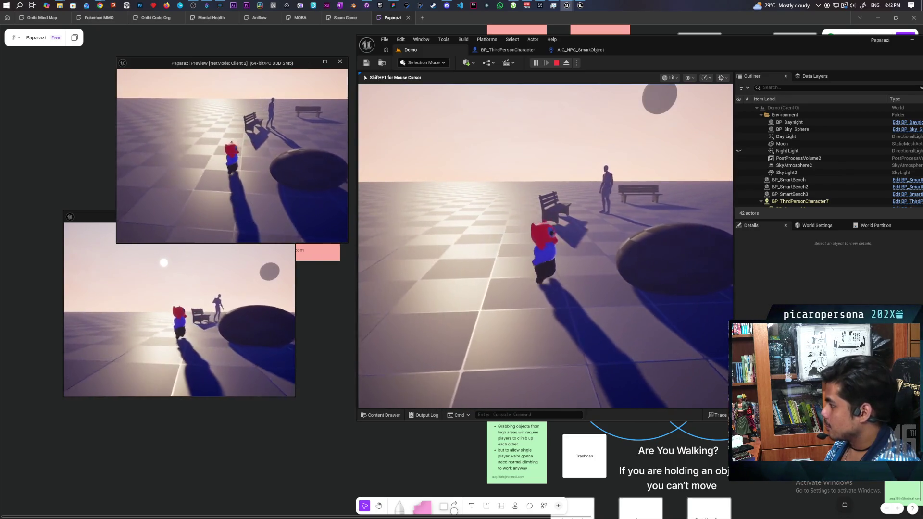
key("w")
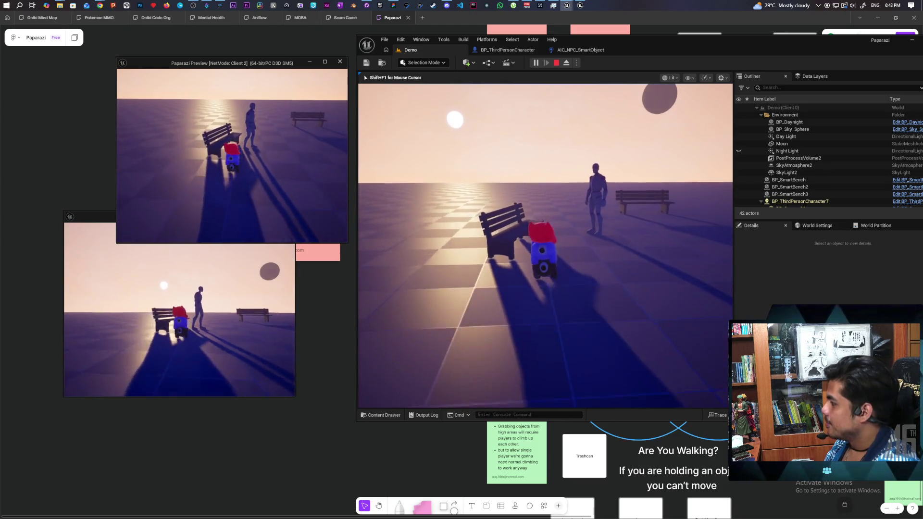
Step: Walk to the bench by the standing figure and toggle the dark-blob transform with E three times
key("s")
key("s")
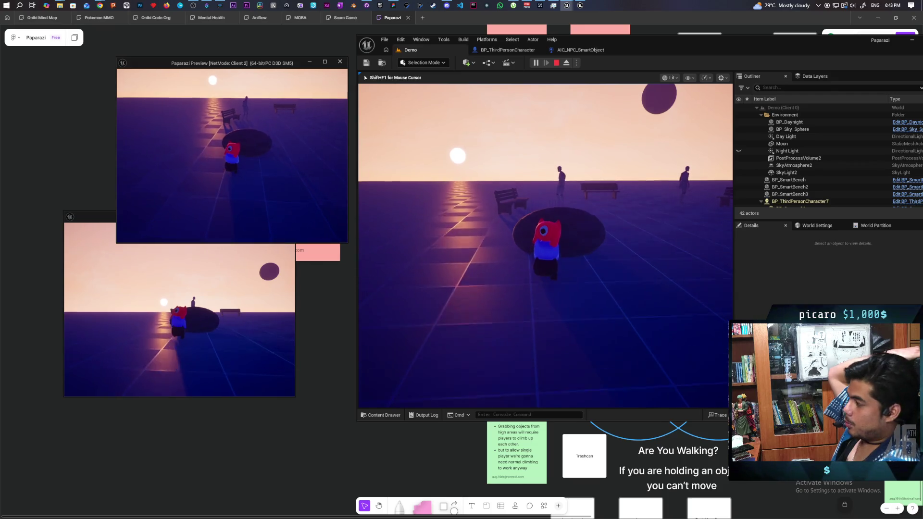
key("w")
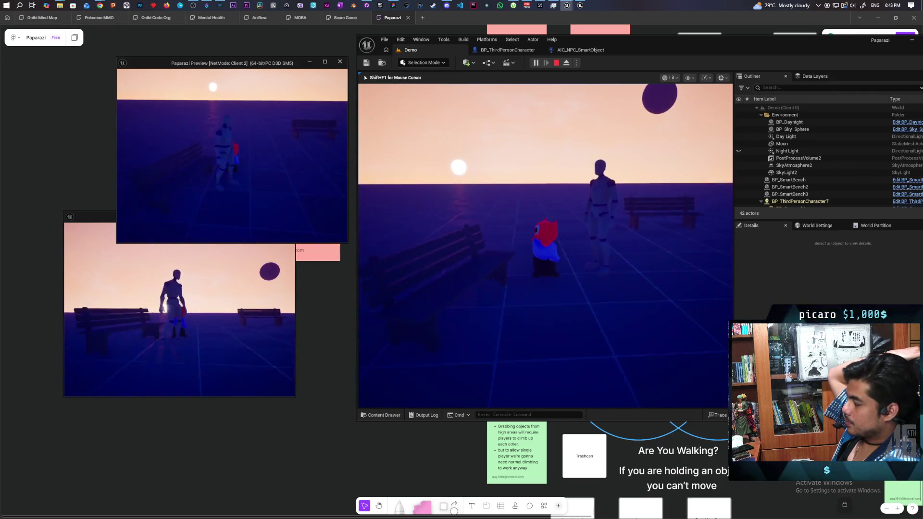
key("w")
key("e")
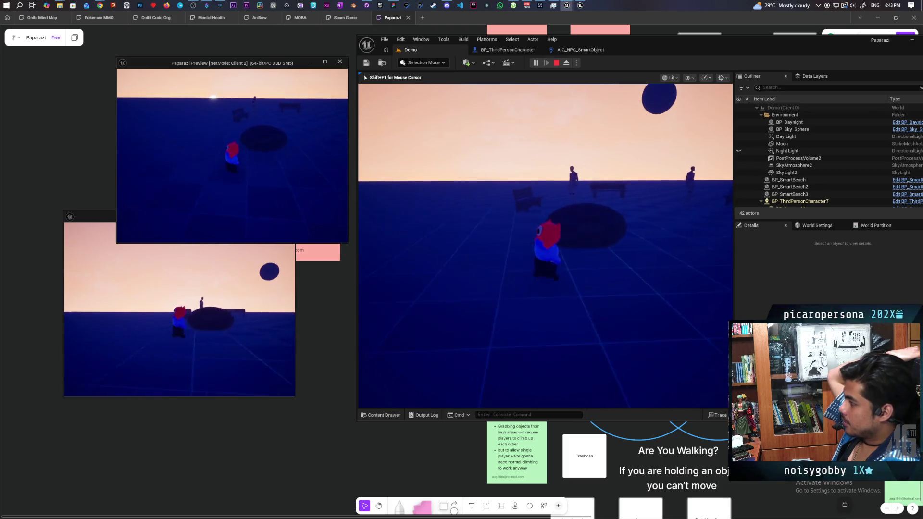
key("e")
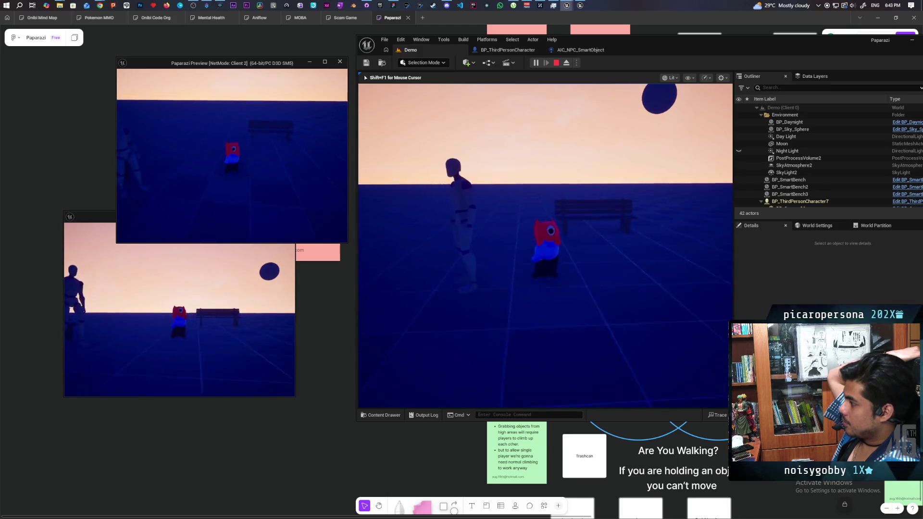
key("e")
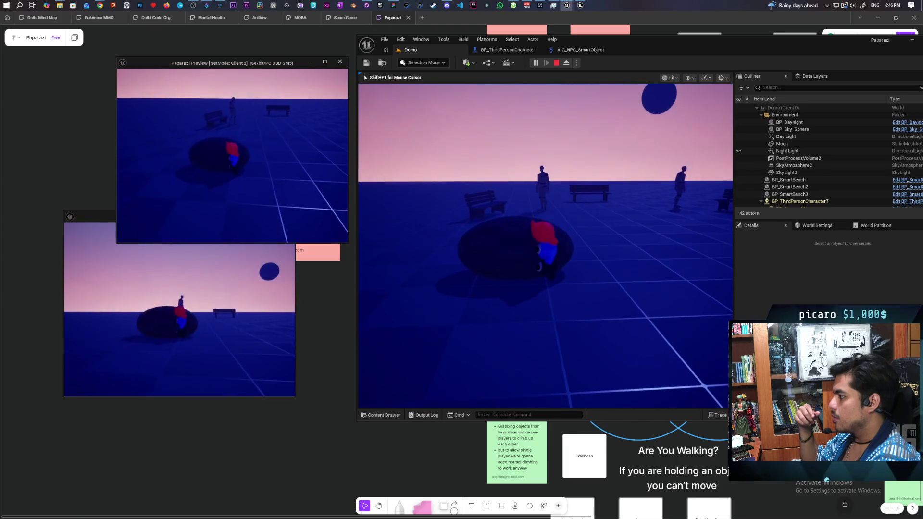
Step: Walk the character around the rock on both sides with WASD
key("d")
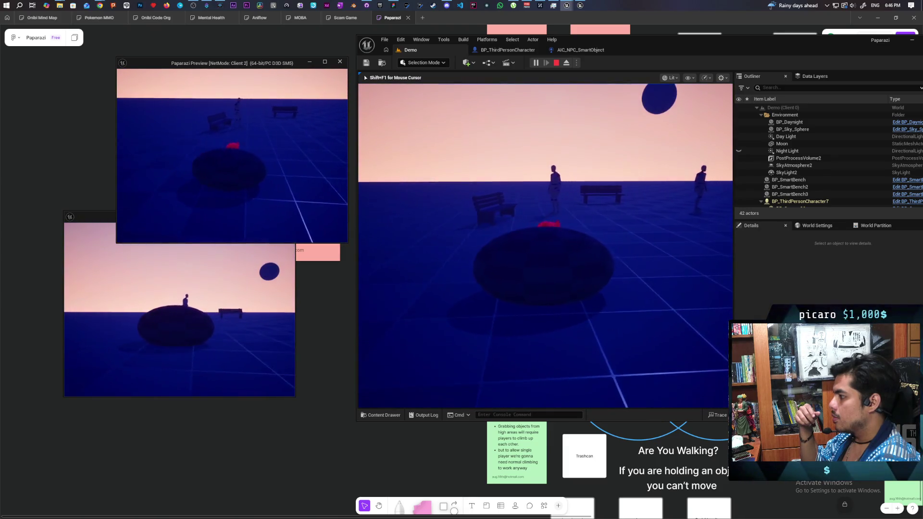
key("d")
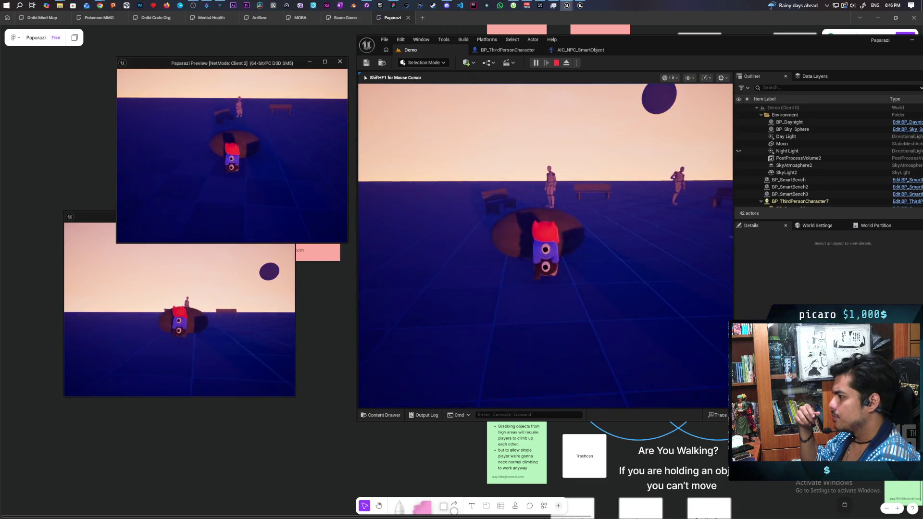
key("a")
key("s")
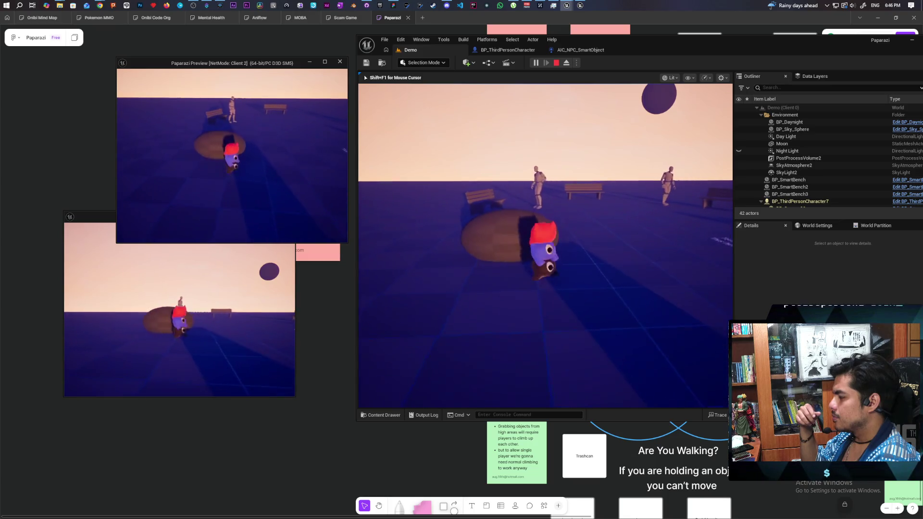
key("a")
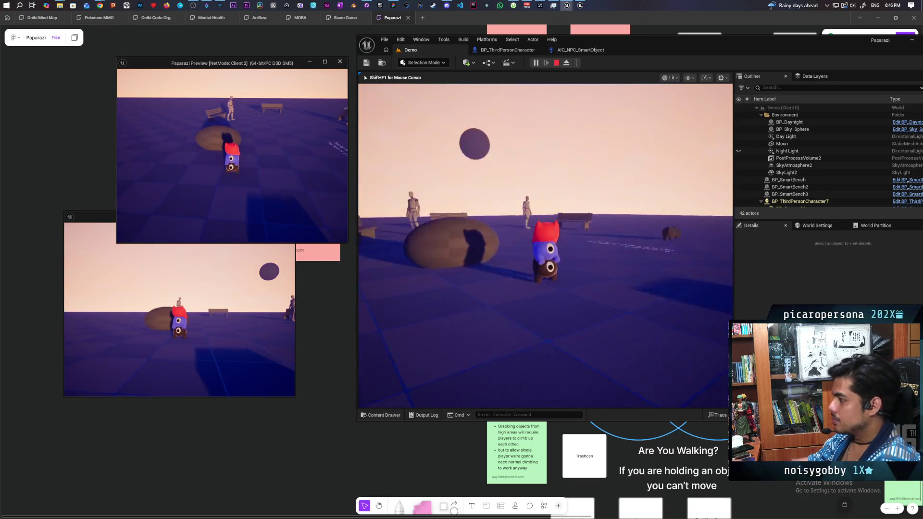
key("s")
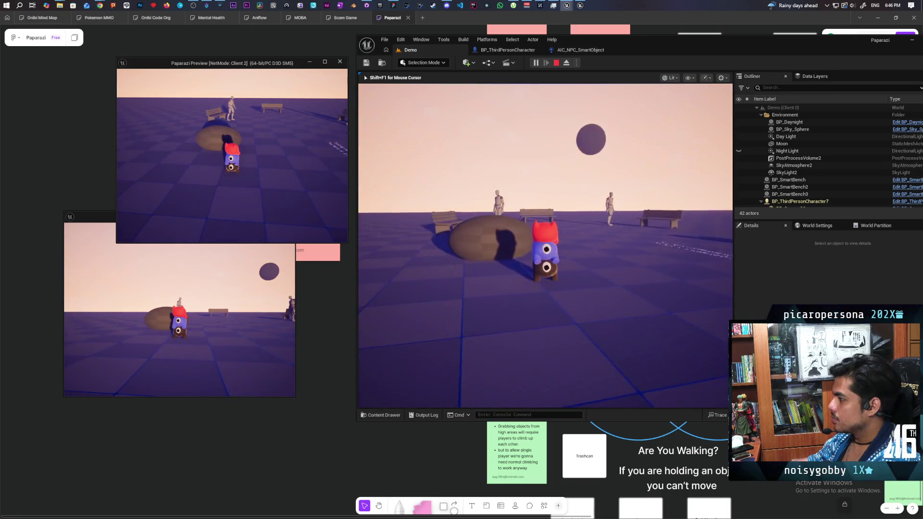
key("d")
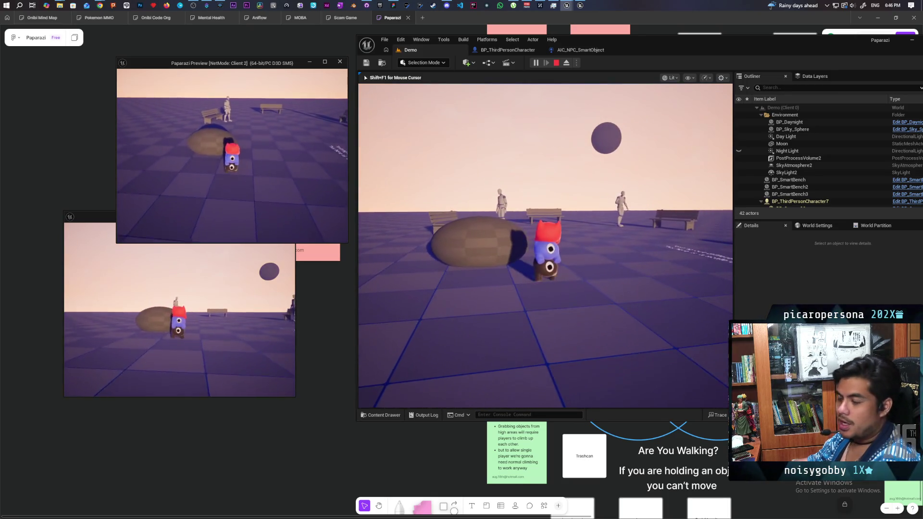
key("d")
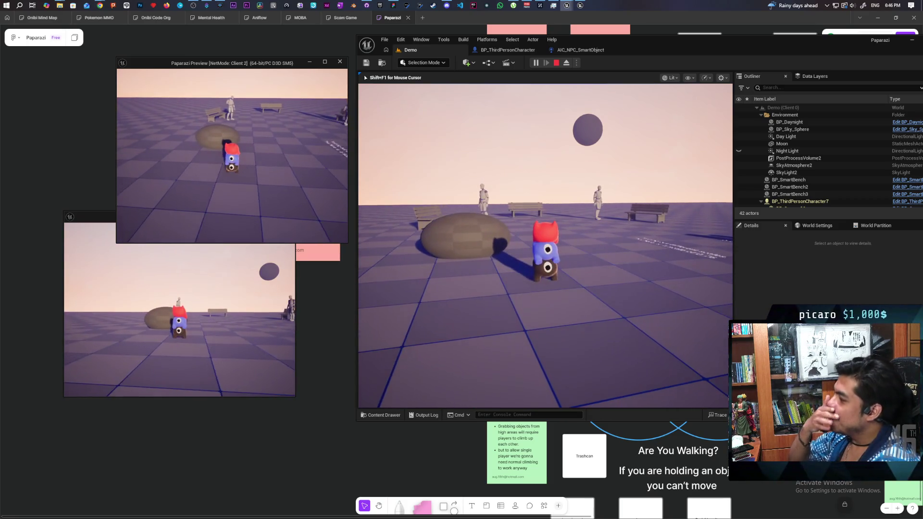
key("w")
key("d")
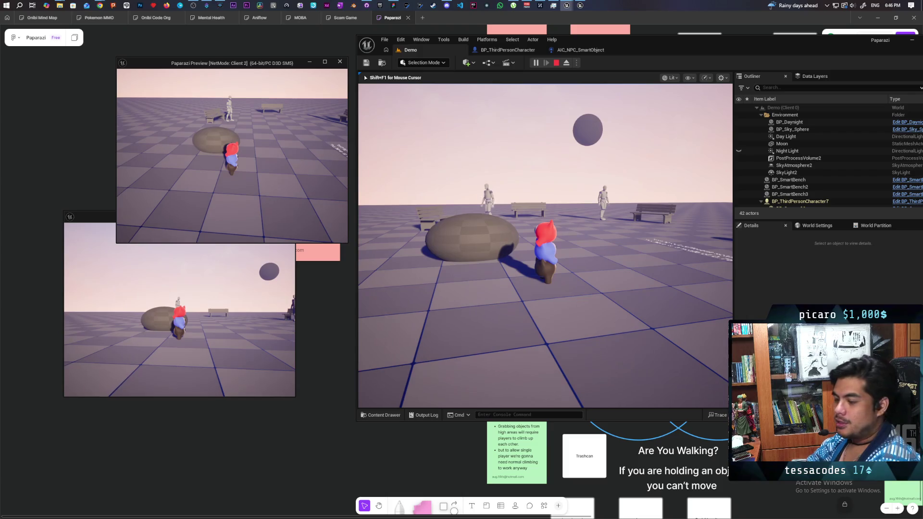
Step: Climb onto the rock and off its right side, then stop the playtest with Esc and switch to Discord
key("w")
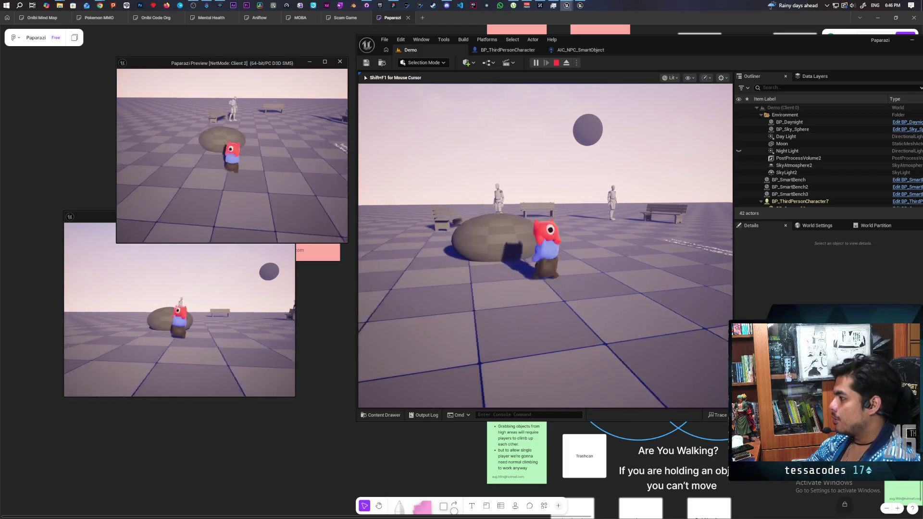
key("s")
key("d")
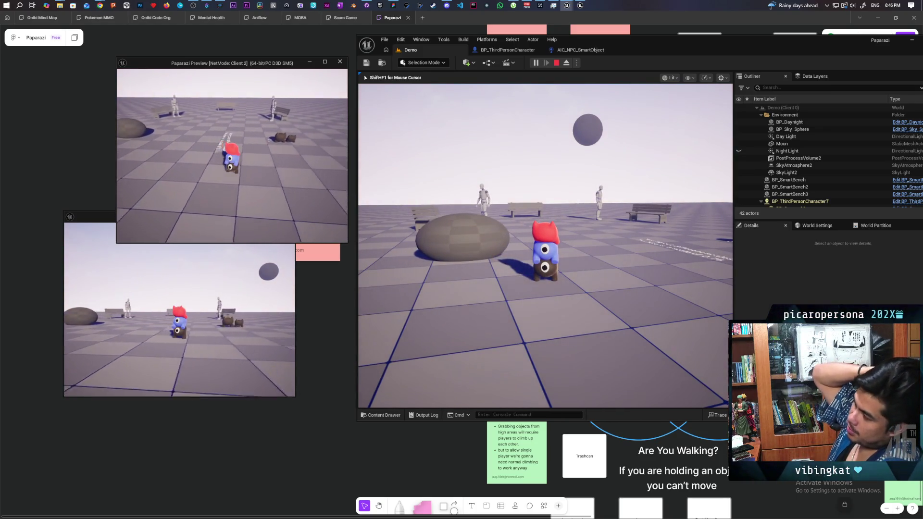
key("Escape")
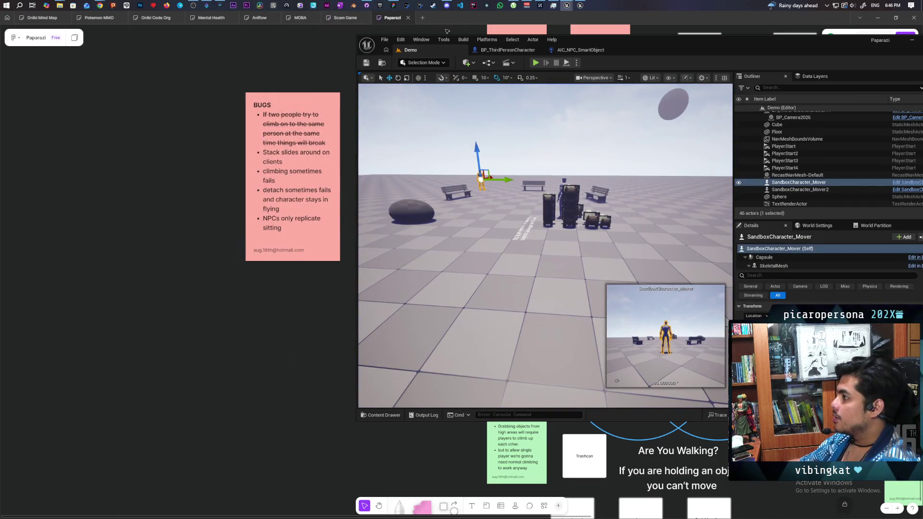
left_click(447, 7)
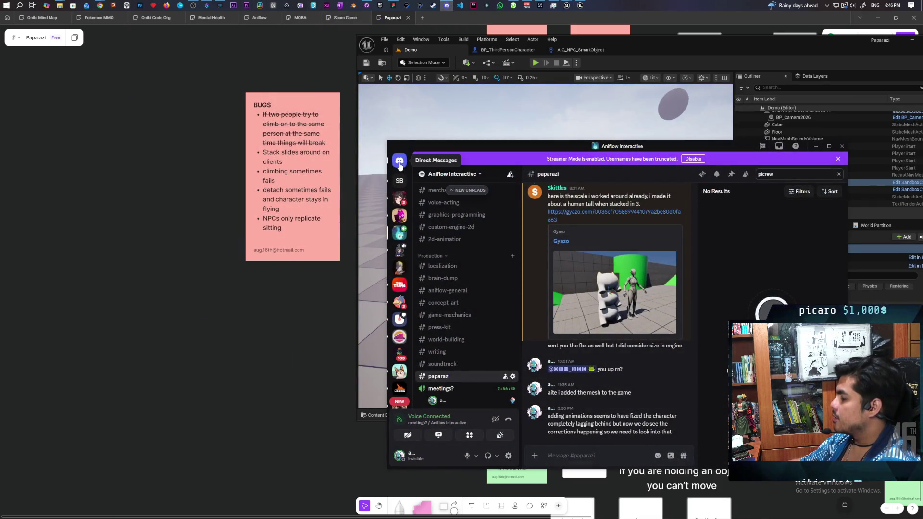
Step: Open the shared cat-with-camera sketch from the Direct Messages chat at full size
key("ctrl+alt+Right")
scroll(657, 315, "up", 4)
scroll(651, 321, "up", 2)
left_click(636, 354)
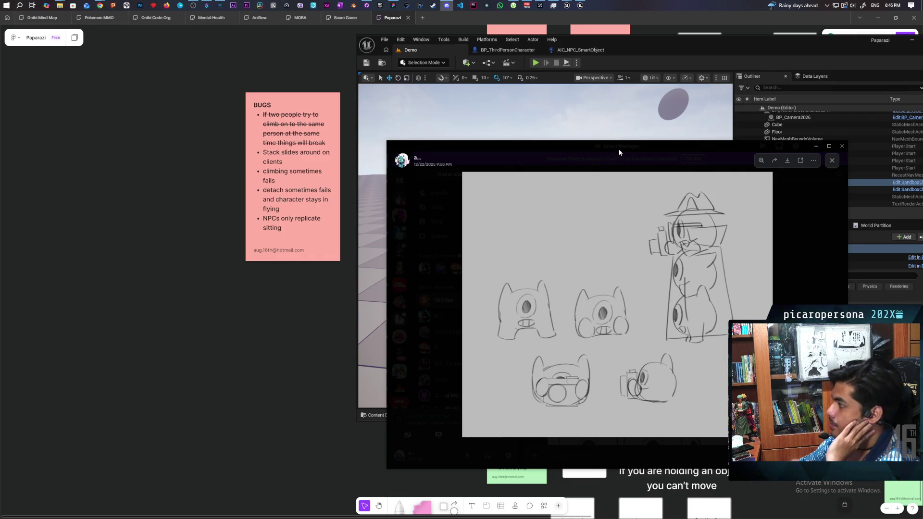
Step: Shift the Discord window up and left, then bring Unreal Editor back in front
left_click_drag(619, 149, 558, 136)
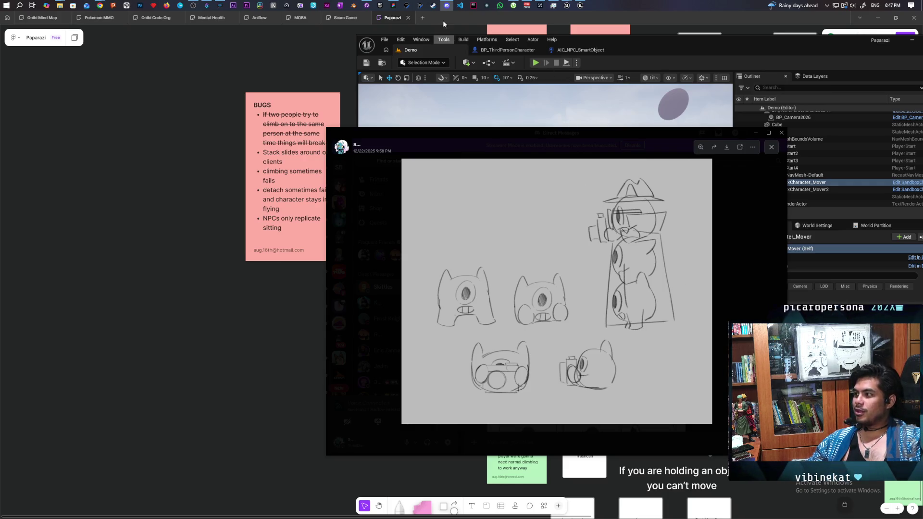
mouse_move(445, 8)
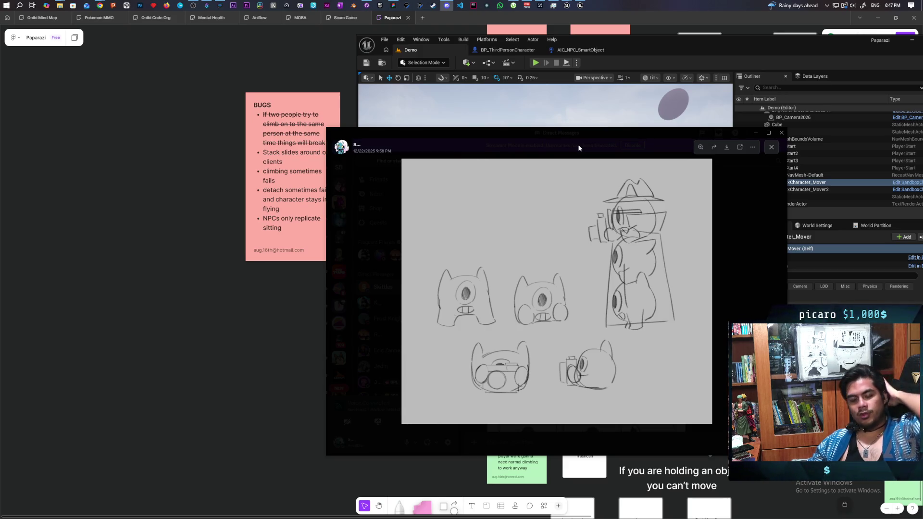
left_click(639, 48)
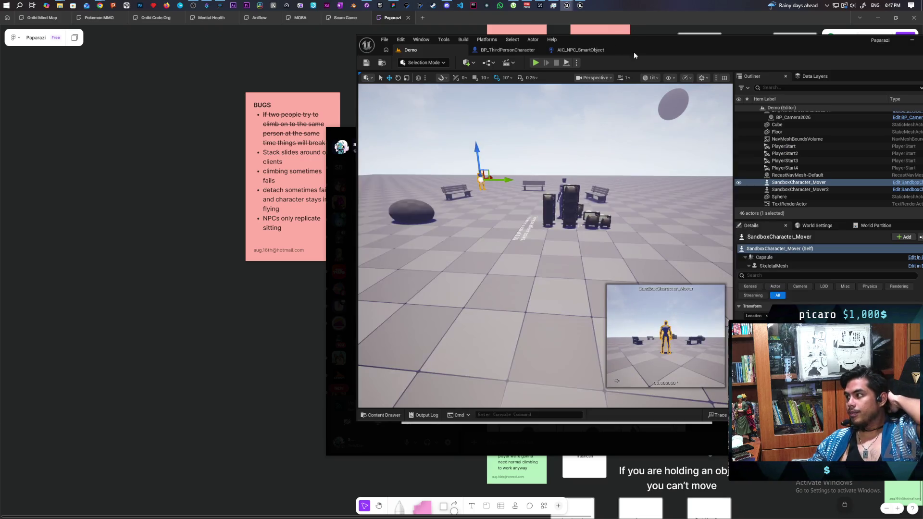
Step: Start a two-client playtest and stack the blue character on the black one, red on top
left_click(535, 63)
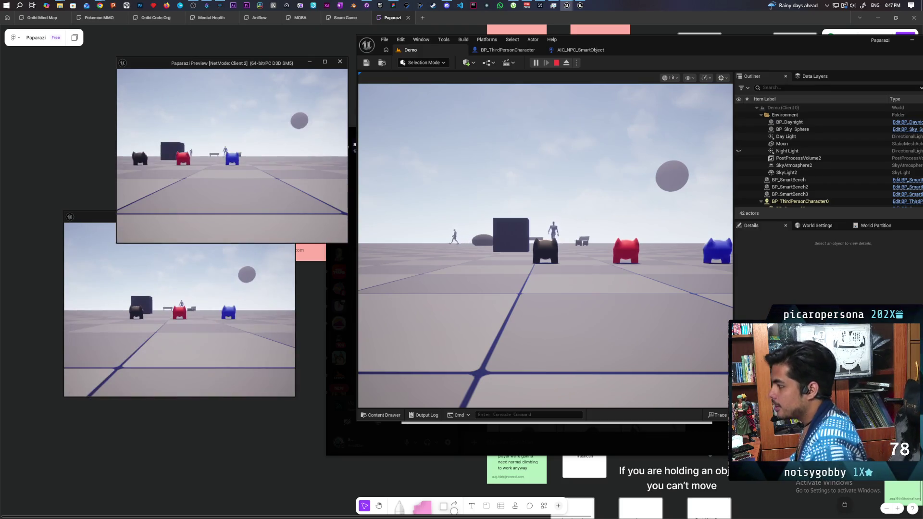
left_click(222, 112)
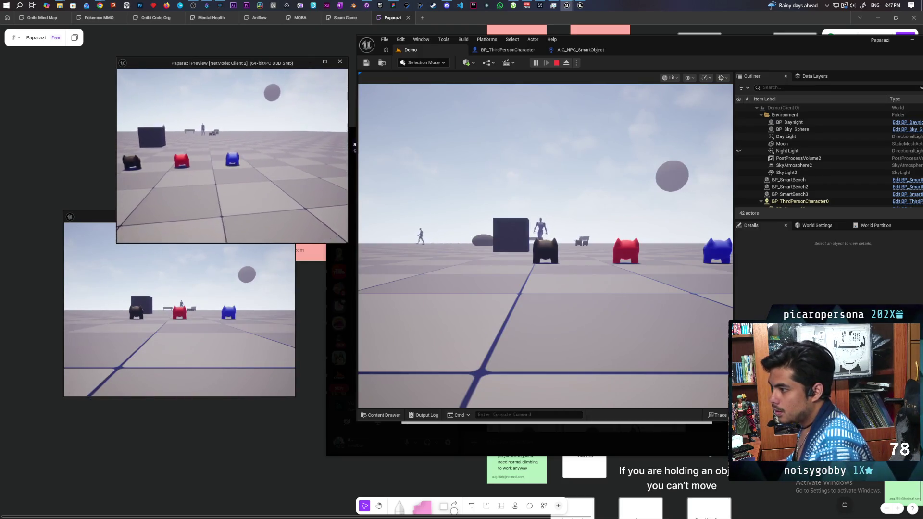
key("w")
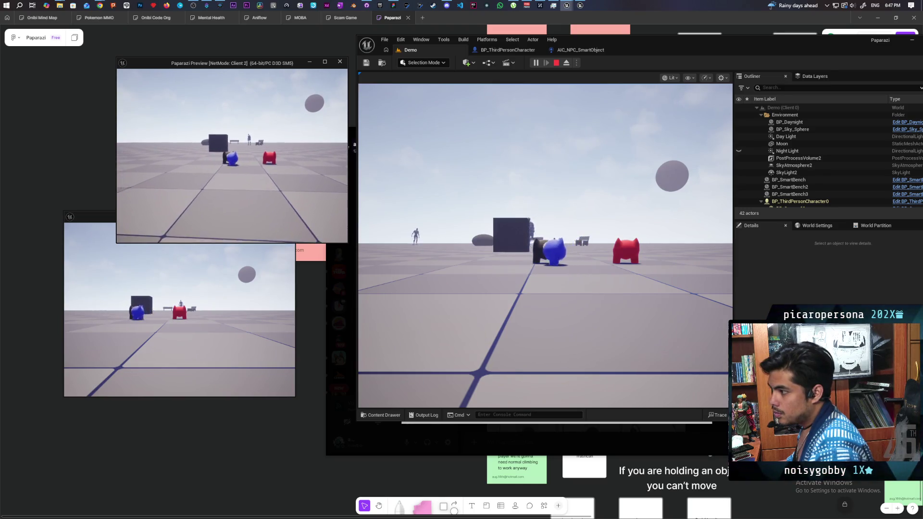
key("space")
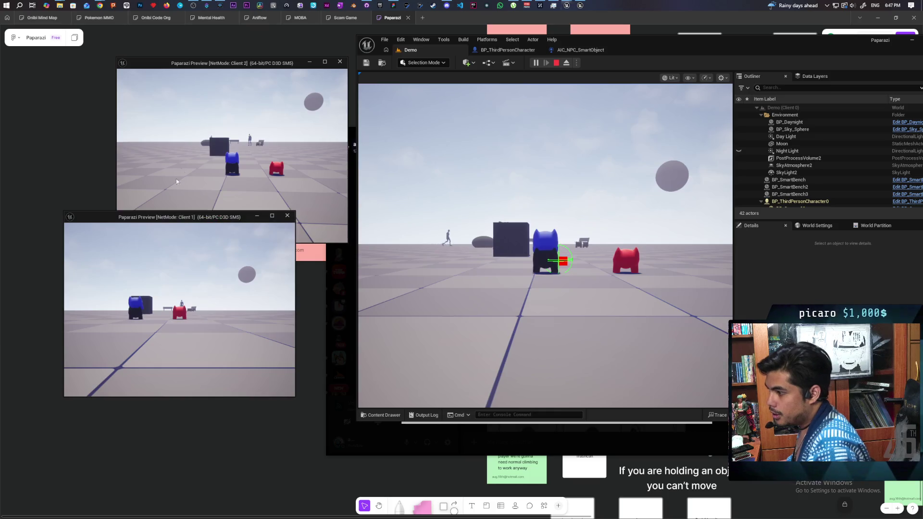
key("w")
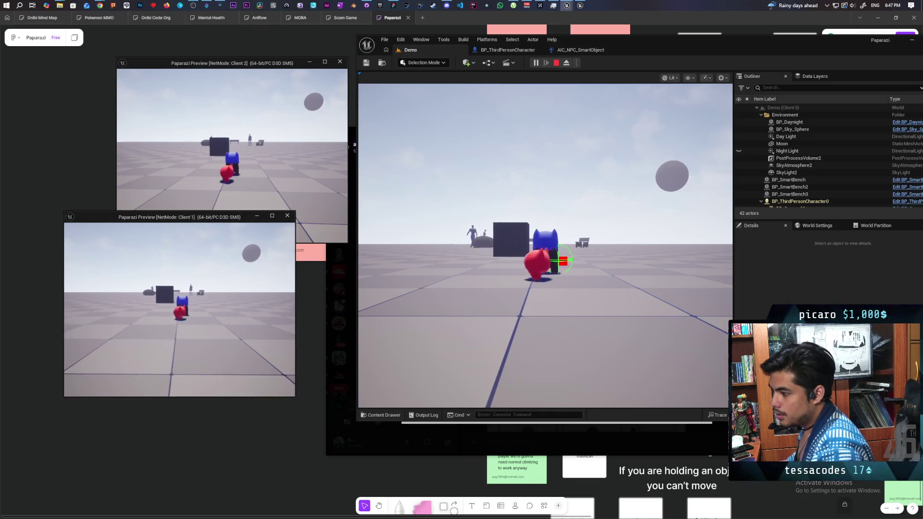
key("e")
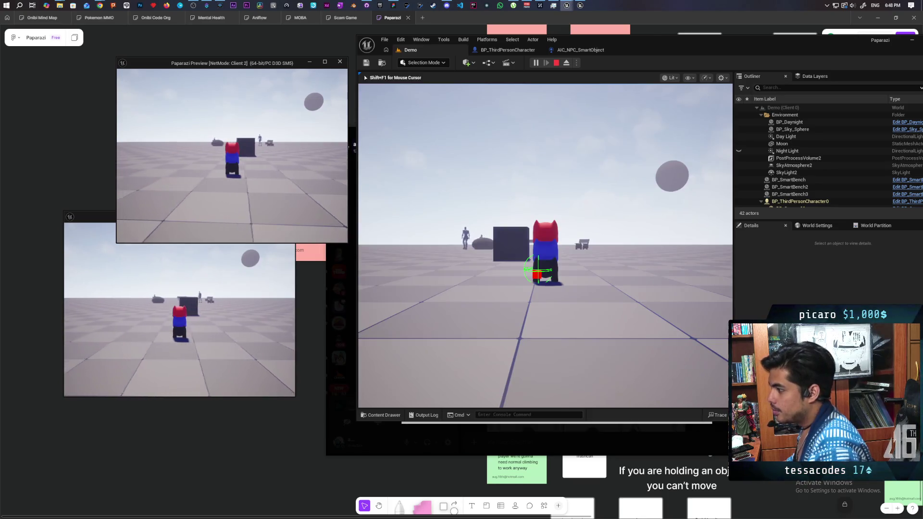
Step: Walk the character stack past the cube to the dark rock, then step right
key("w")
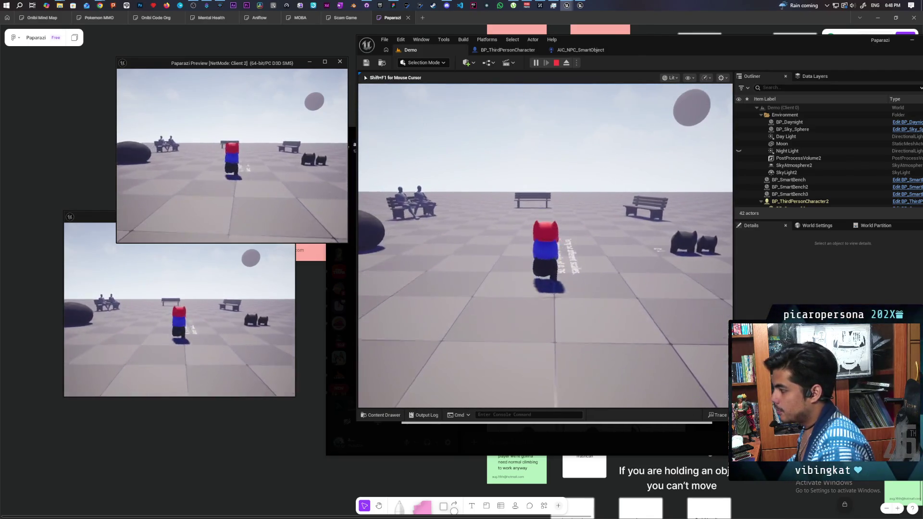
key("w")
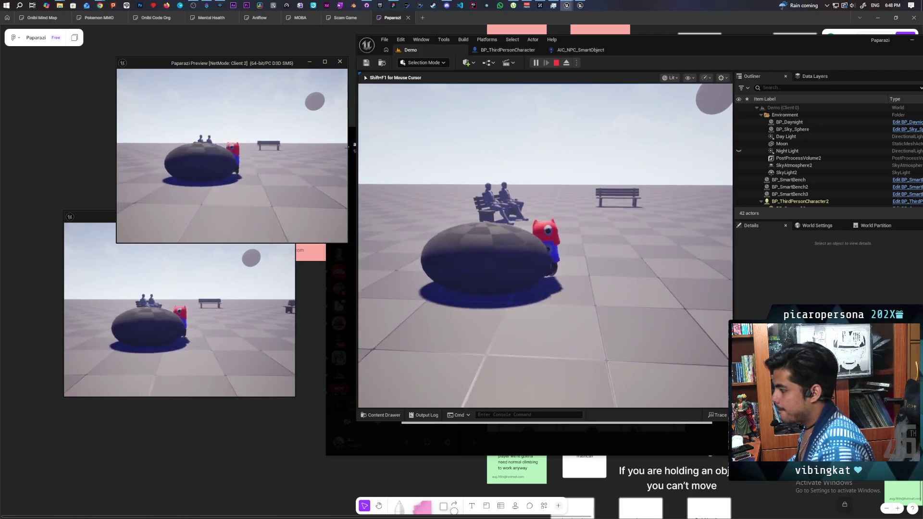
key("d")
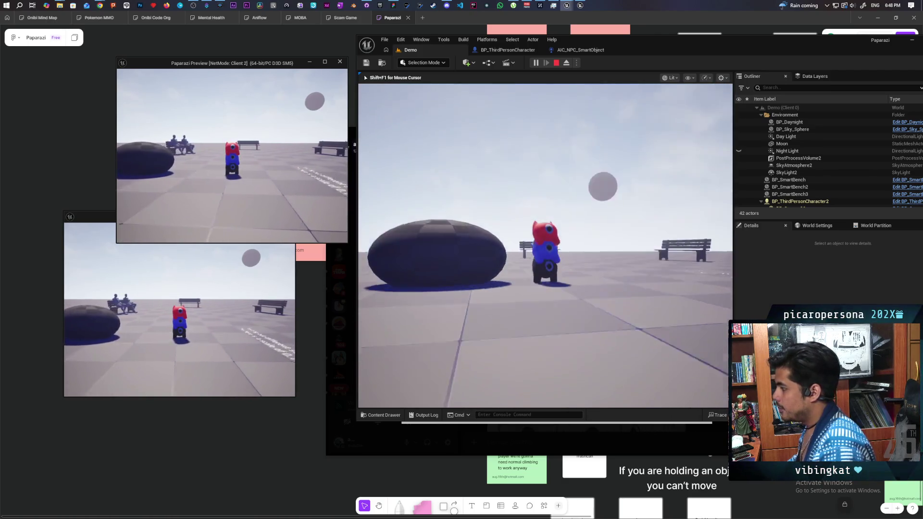
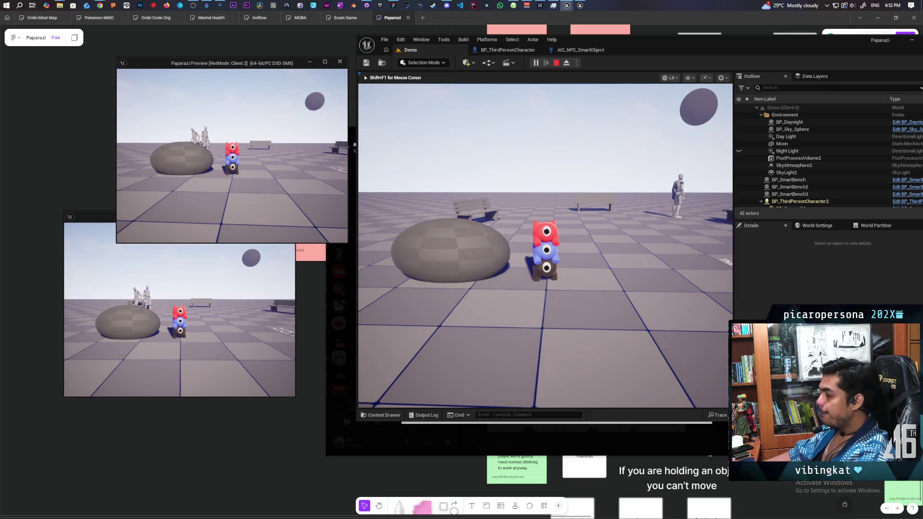
Step: End the two-client play test and bring the YouTube browser window forward
key("Escape")
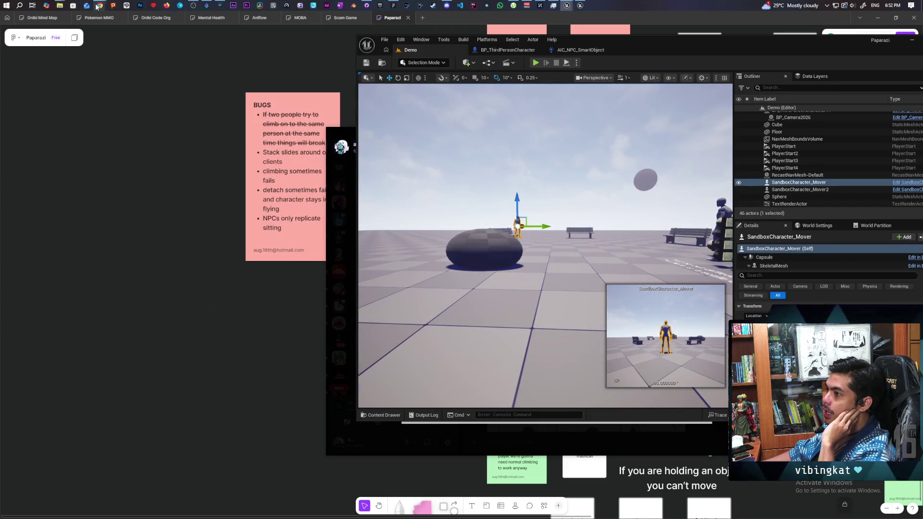
mouse_move(97, 7)
left_click(254, 21)
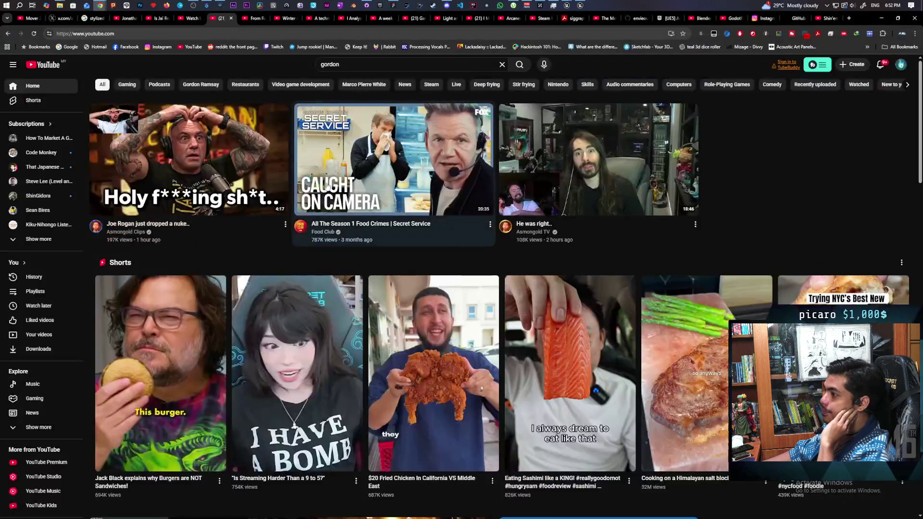
Step: Switch to the 'From Ruins – A Detective Adventure' trailer and let it play through
left_click(254, 19)
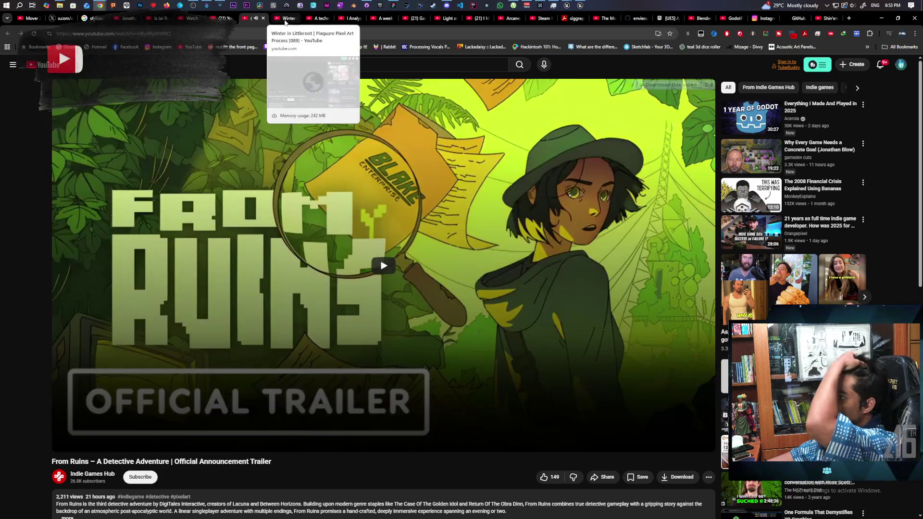
Step: Watch the 'A technical showcase!' video to its end, then move to the Steam screenshots video
left_click(320, 20)
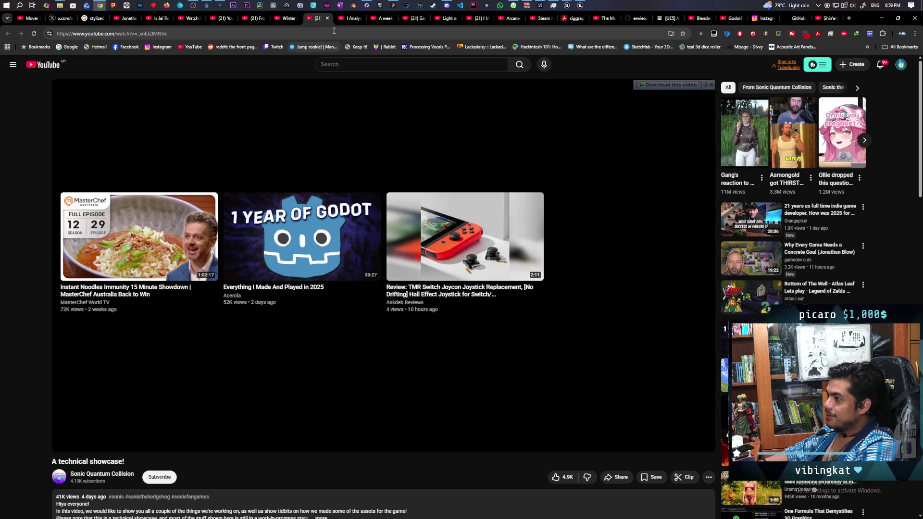
left_click(350, 18)
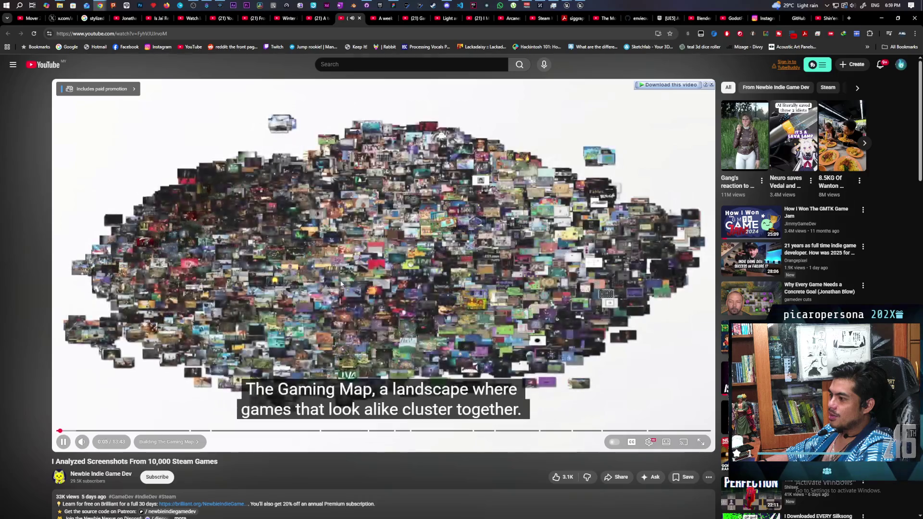
Step: Pause the Steam screenshots analysis video at 0:05 and bring its playback controls back
left_click(341, 284)
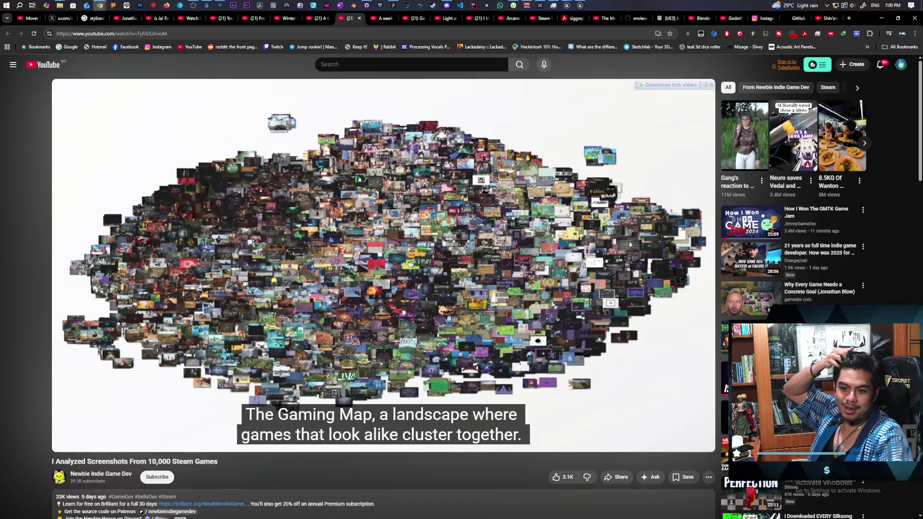
left_click(386, 258)
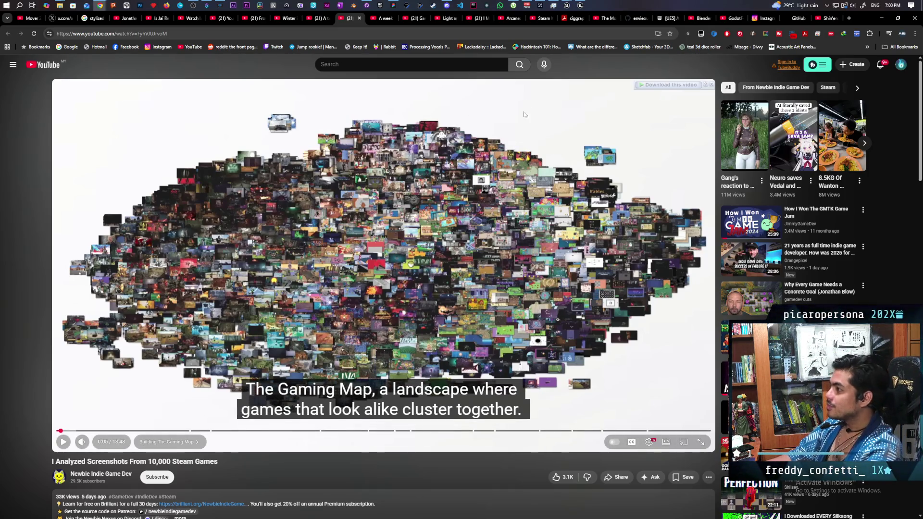
mouse_move(568, 4)
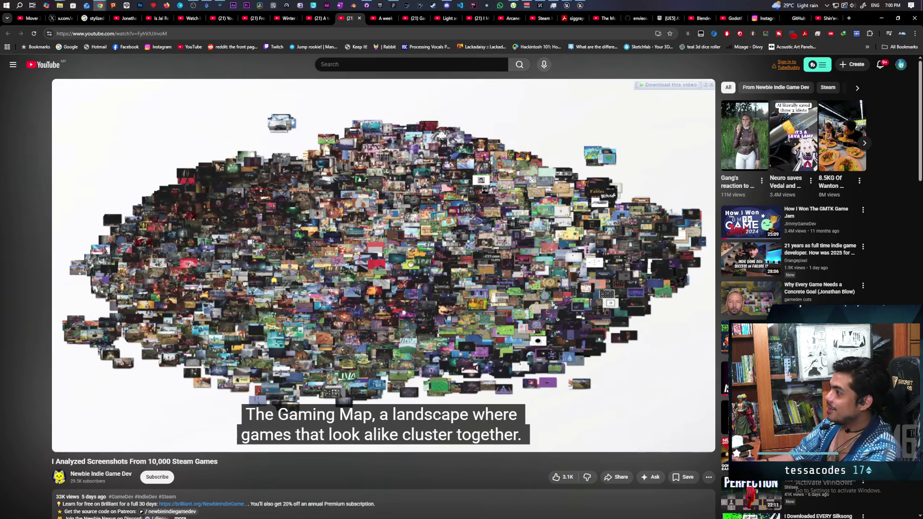
Step: Return to Unreal Editor and start a two-client play test of the demo level
left_click(558, 37)
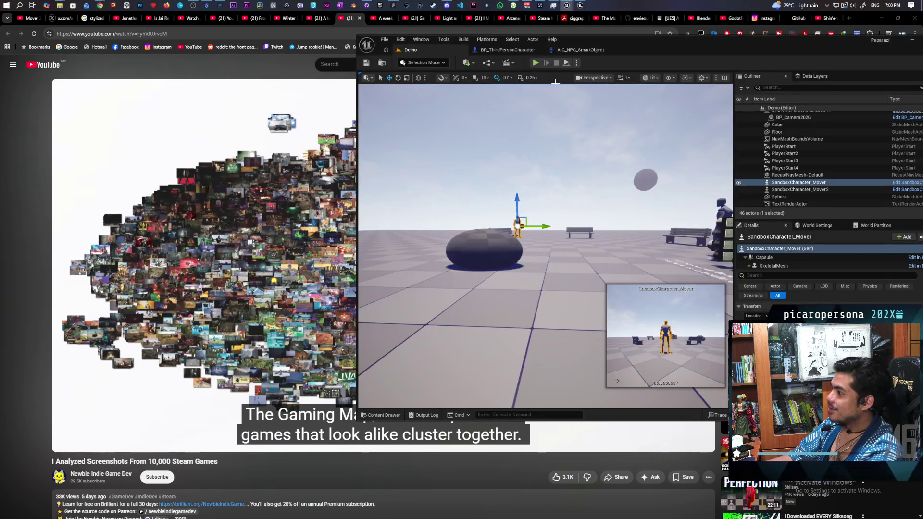
key("alt+p")
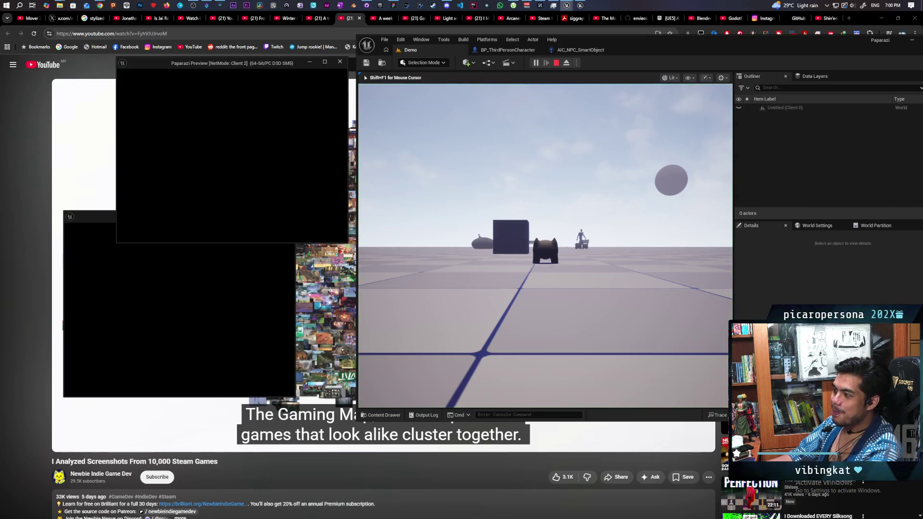
key("Caps_Lock")
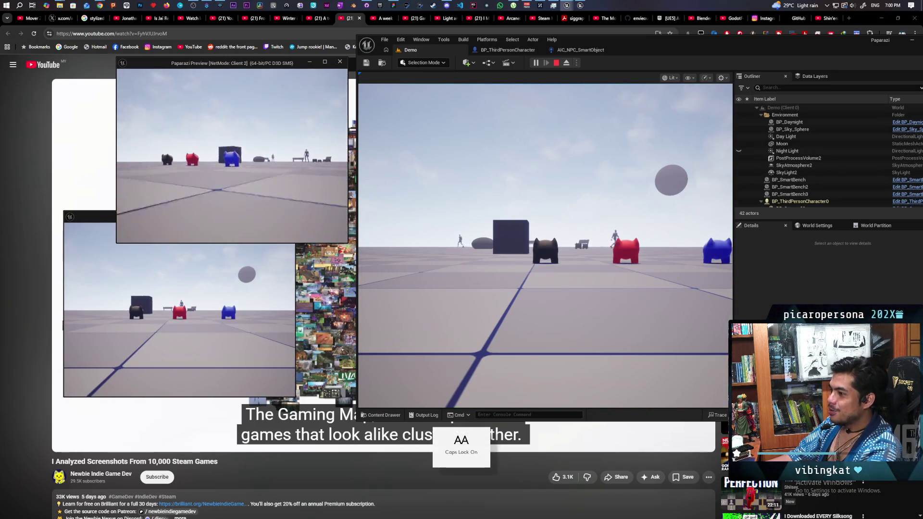
key("alt+Tab")
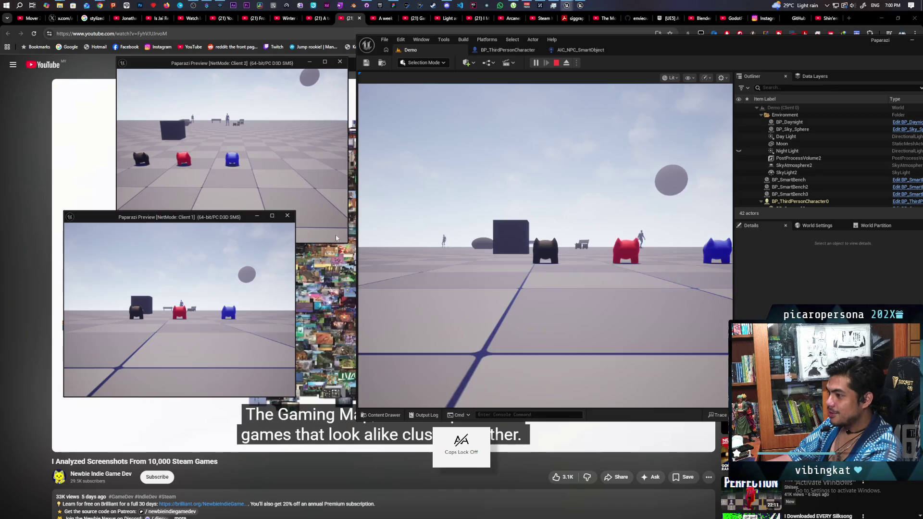
Step: Walk the blue and red characters toward each other and try raising and lowering the photo camera
key("w")
key("w")
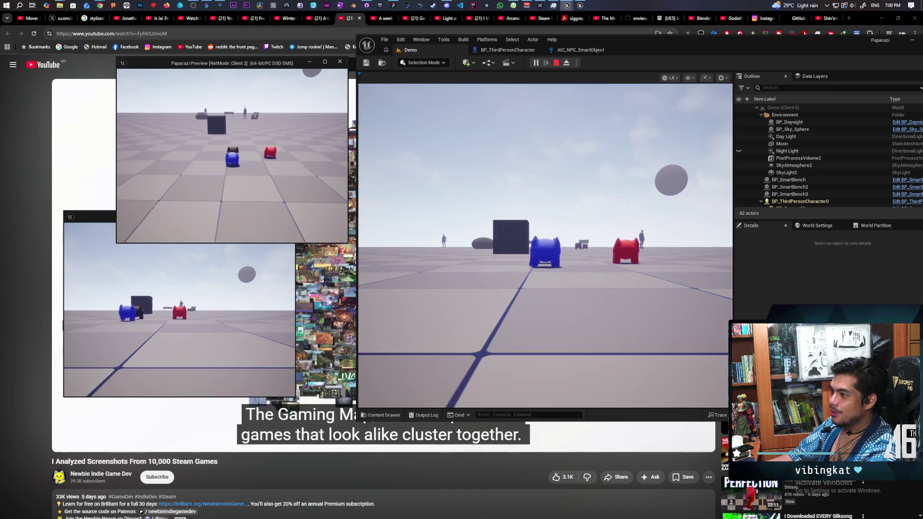
key("w")
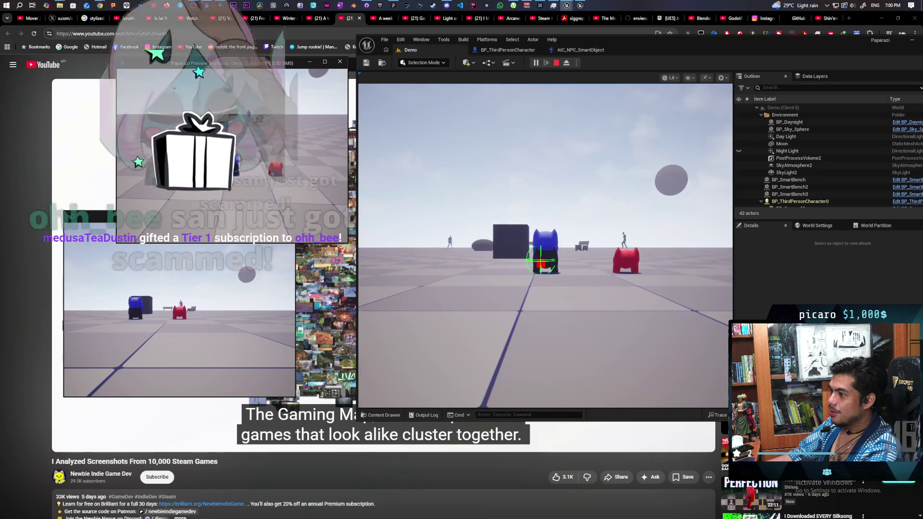
key("w")
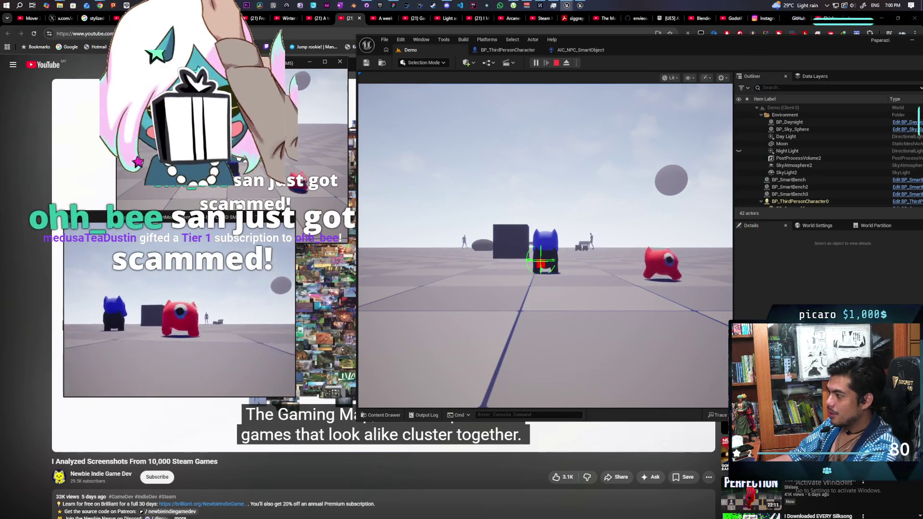
key("w")
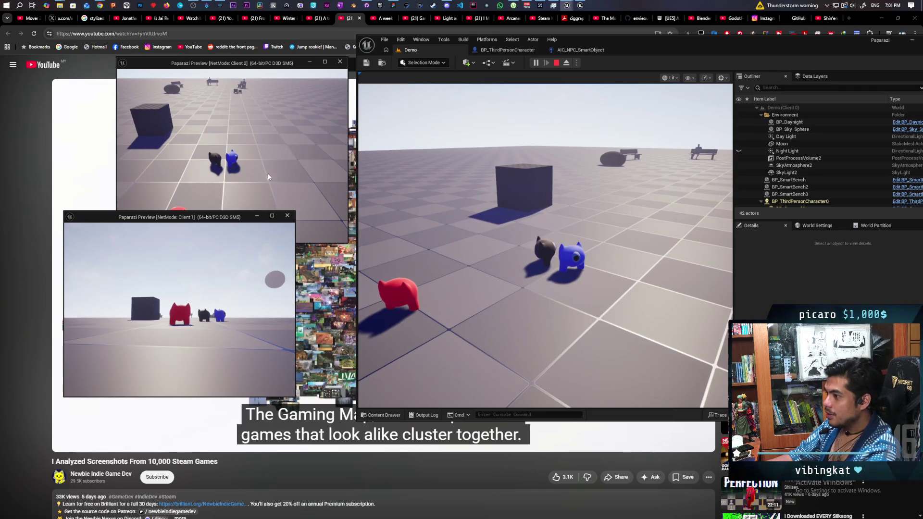
left_click(271, 181)
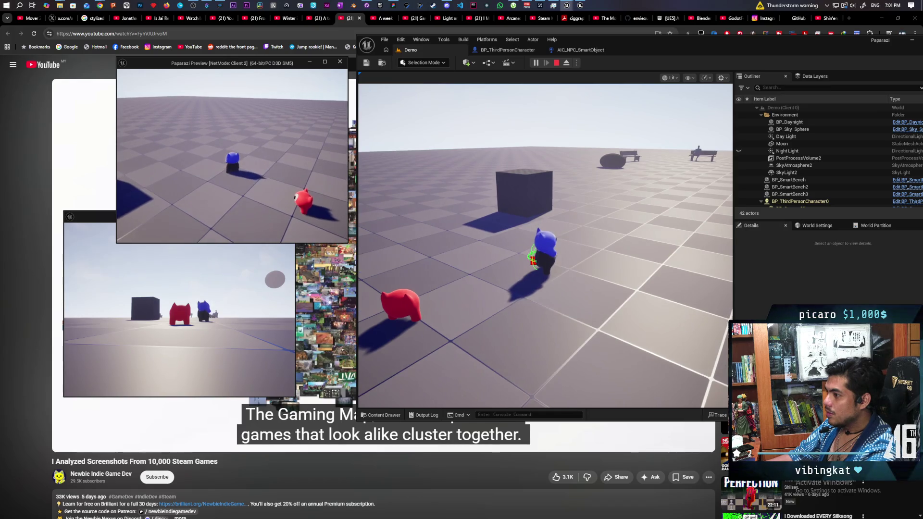
left_click(185, 228)
key("w")
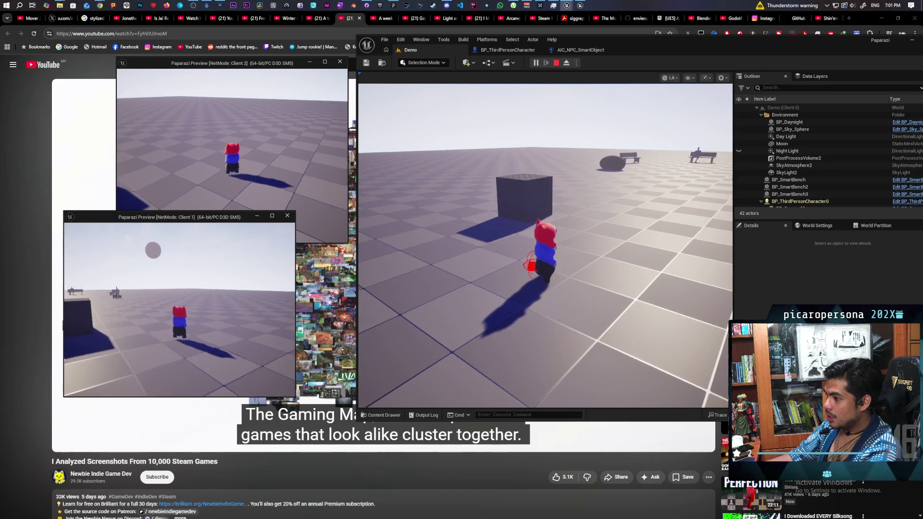
key("e")
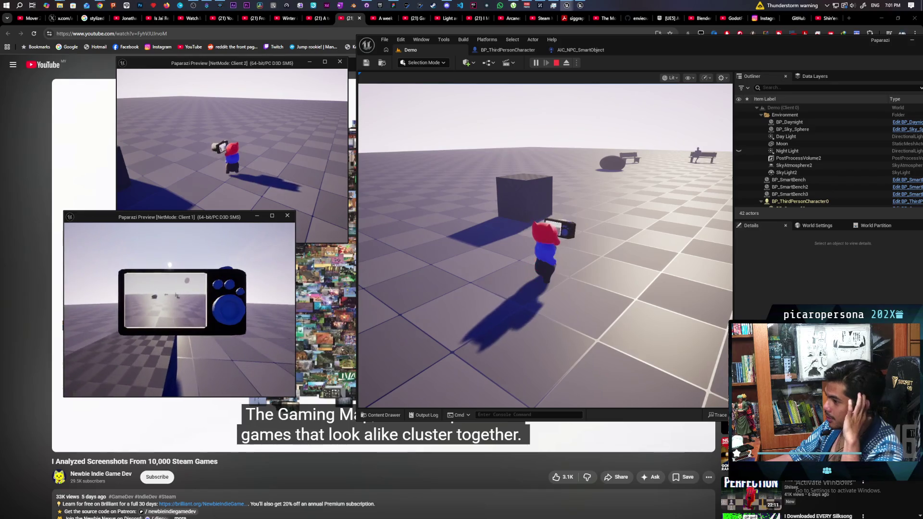
key("e")
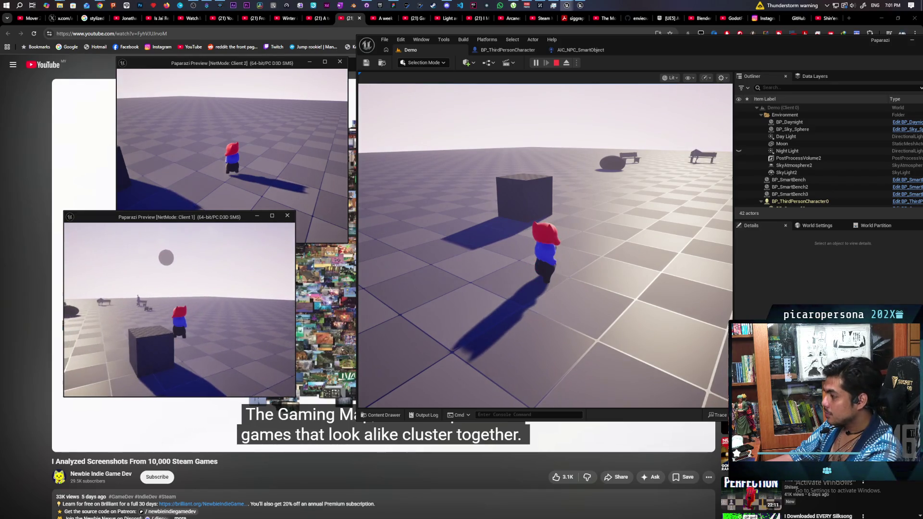
Step: Run the characters to the benches and raise and lower both clients' handheld cameras there
left_click(567, 266)
key("w")
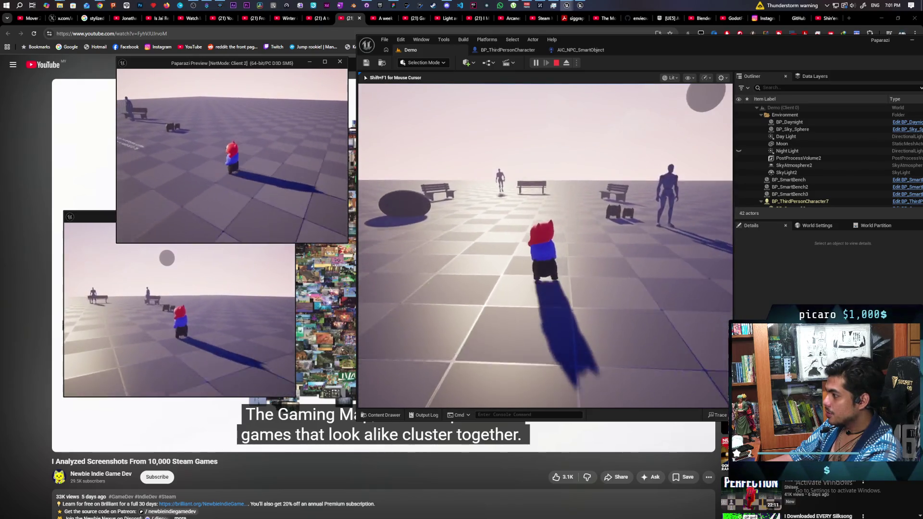
key("e")
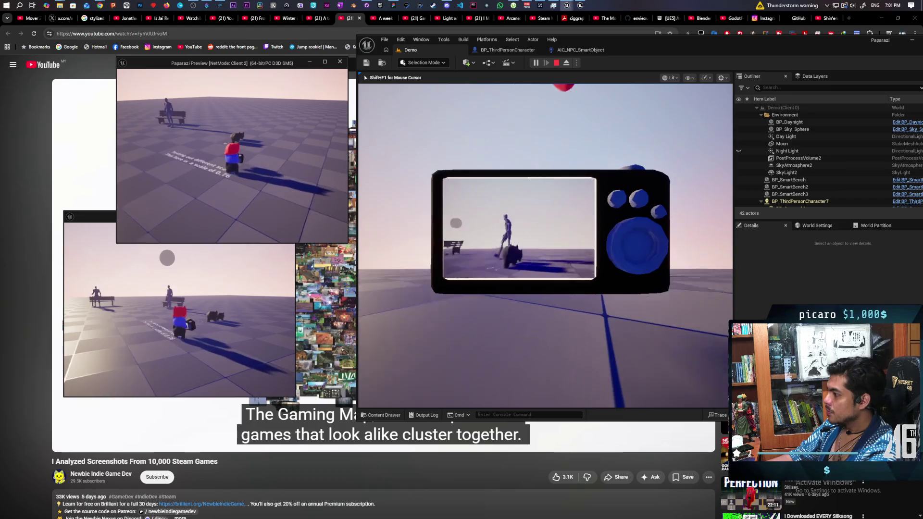
key("e")
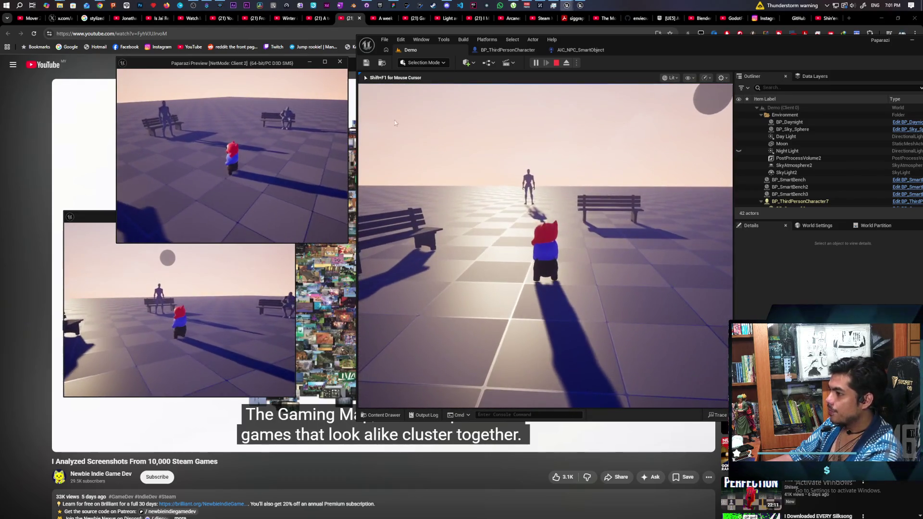
key("e")
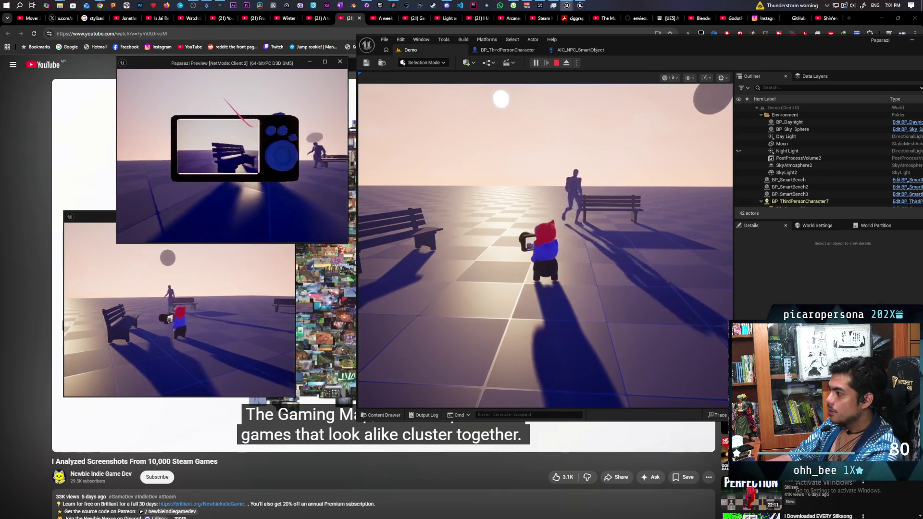
key("e")
key("e")
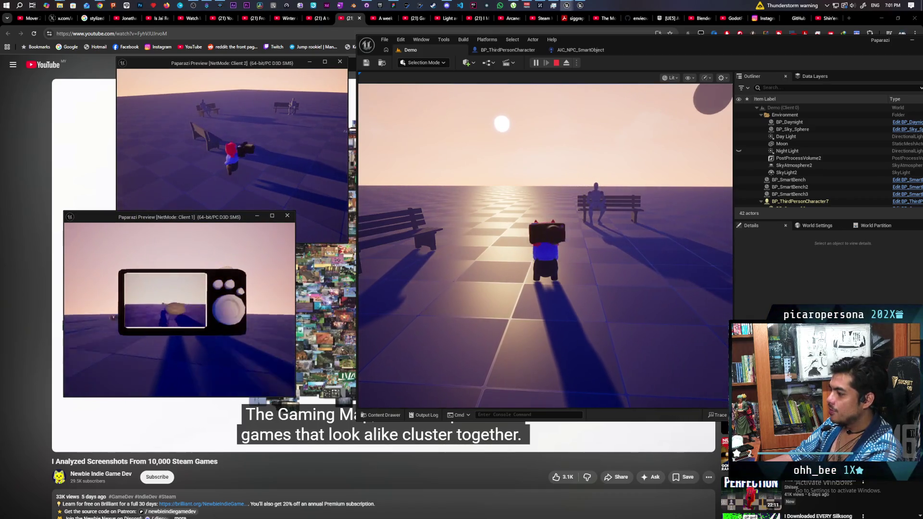
key("e")
key("alt+Tab")
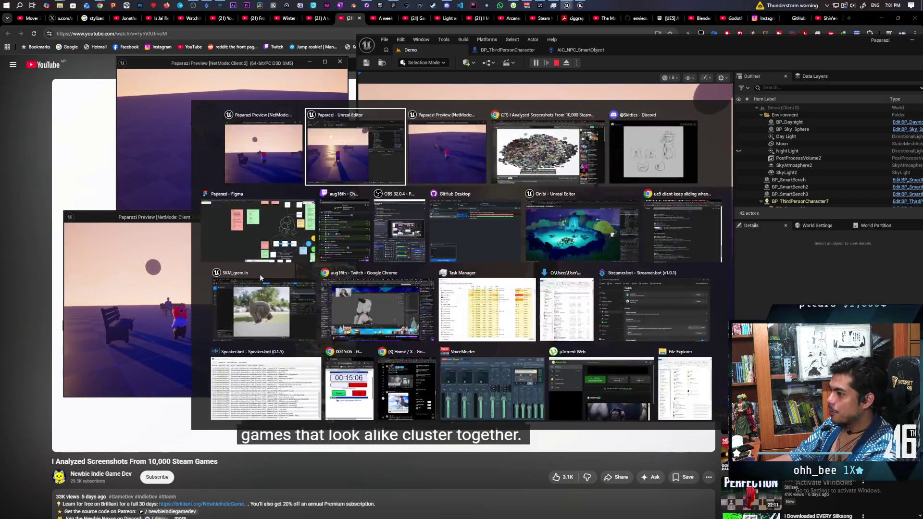
Step: Walk both characters among the benches beside the seated mannequins
key("w")
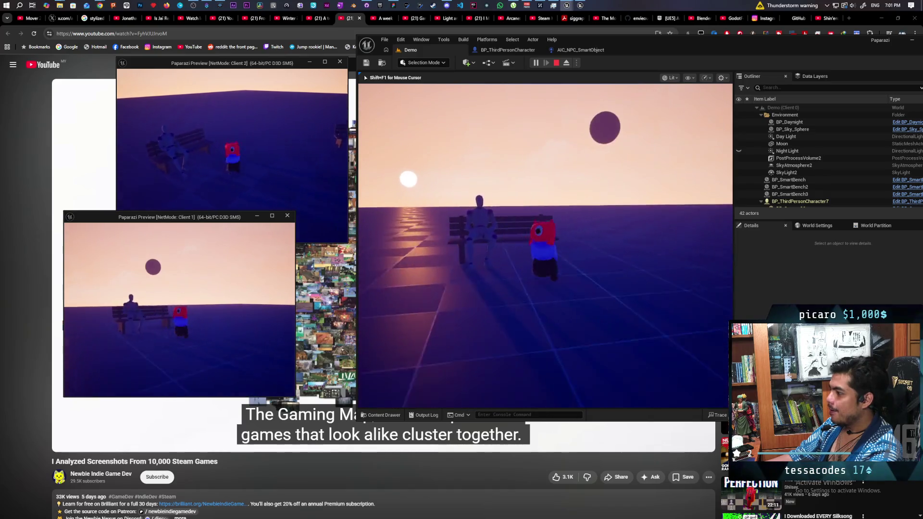
key("shift+F1")
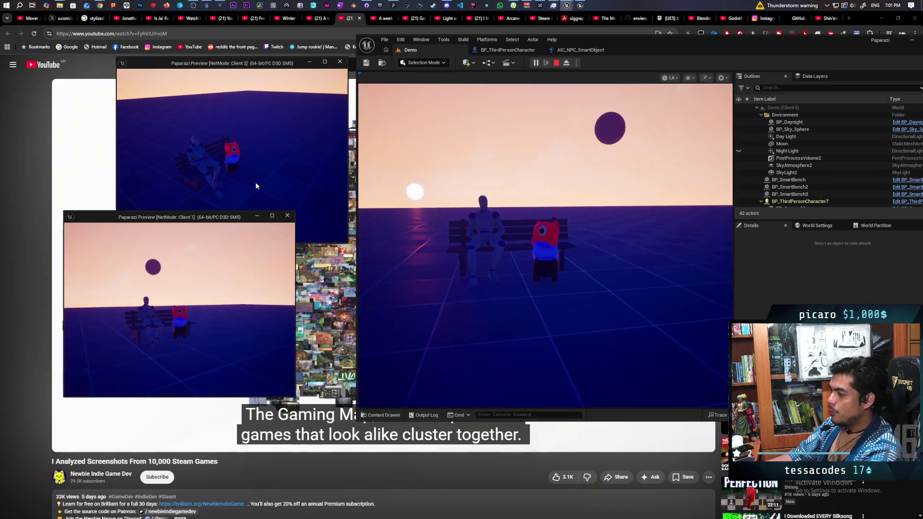
left_click(259, 178)
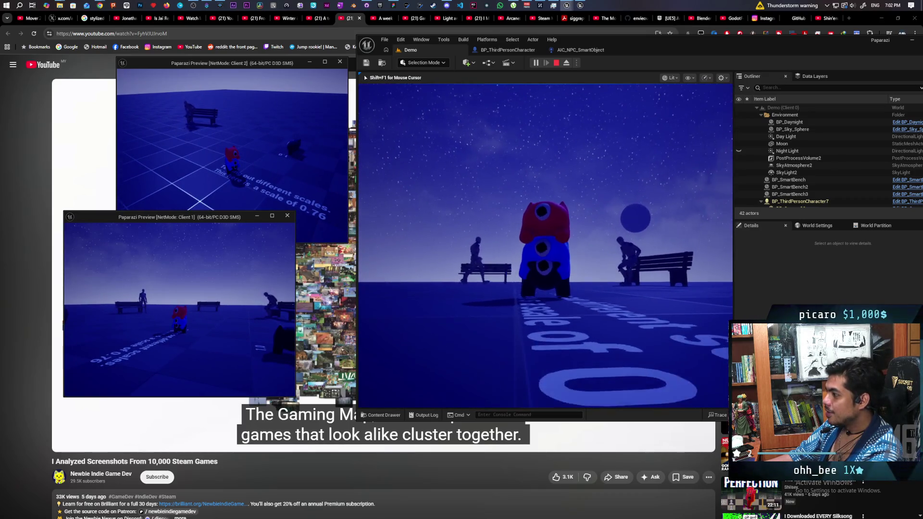
key("alt+Tab")
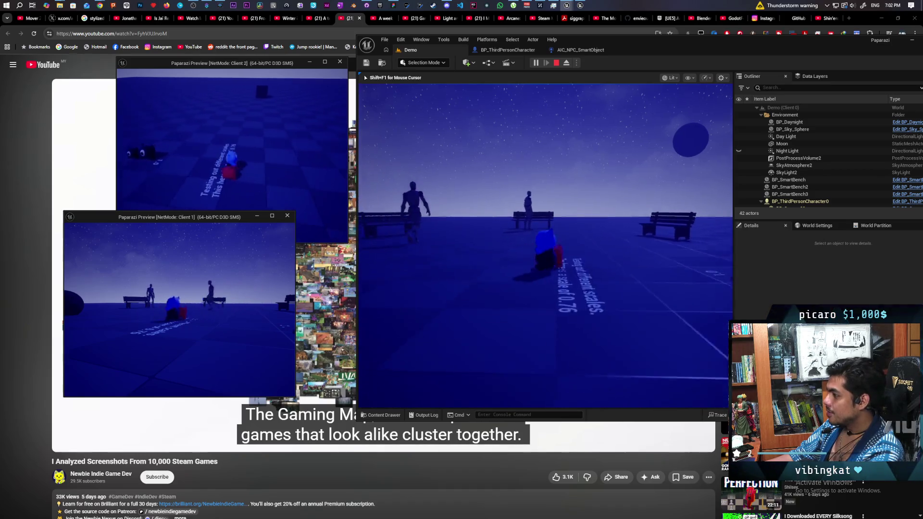
Step: Frame the bench figures at night with the handheld camera, lower it, and stop the play session
key("c")
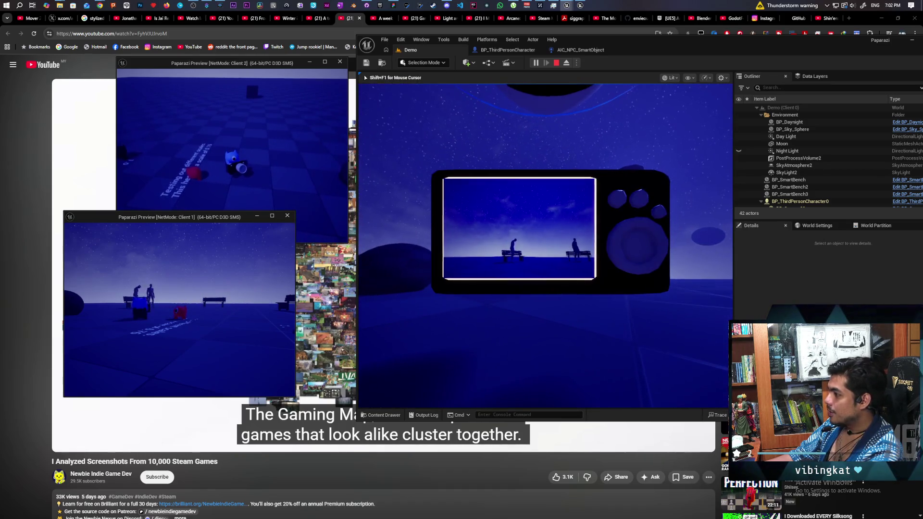
key("c")
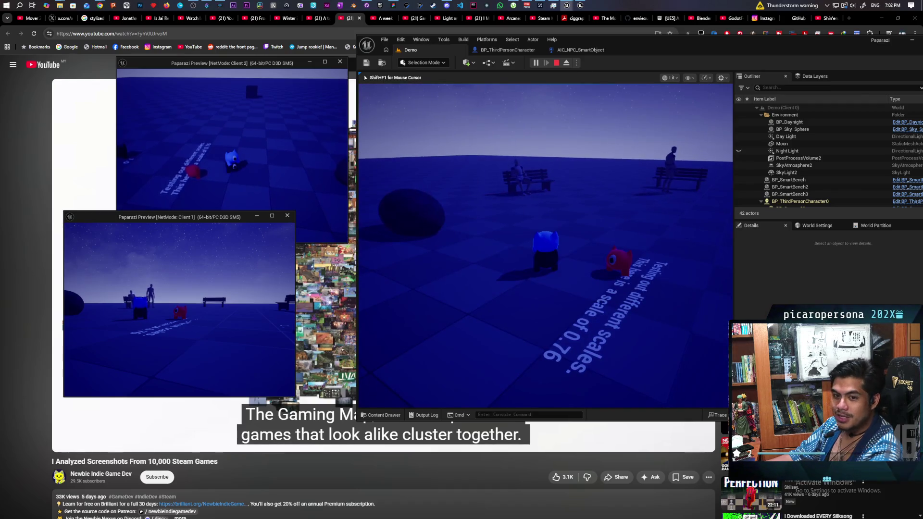
key("Escape")
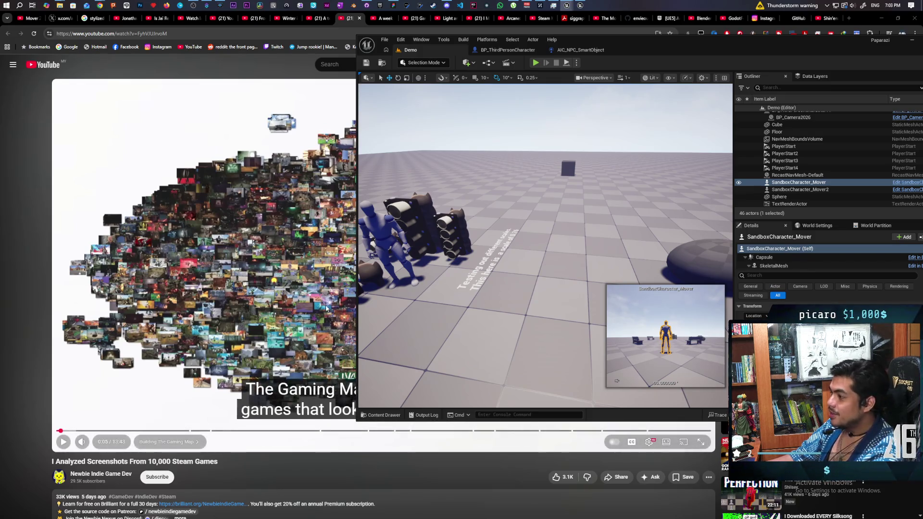
Step: Bring the YouTube Steam screenshots video to the front and resume its playback
left_click(275, 462)
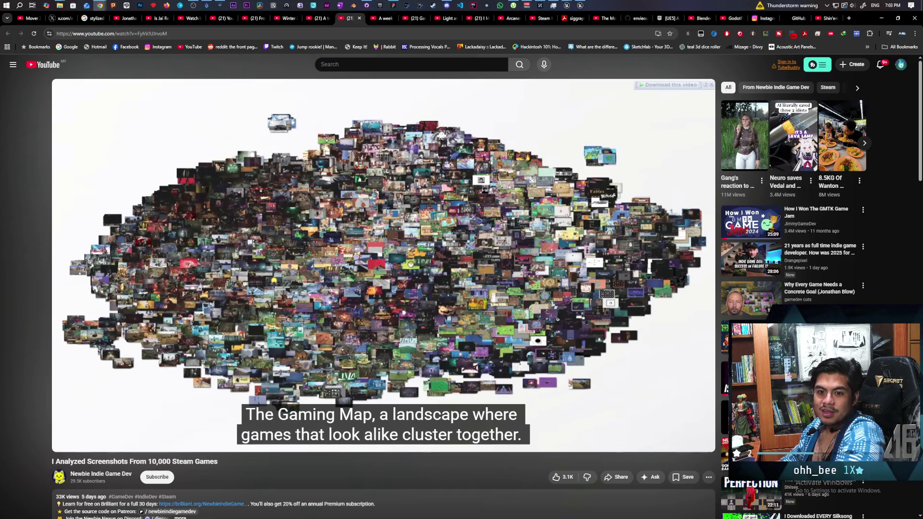
left_click(296, 294)
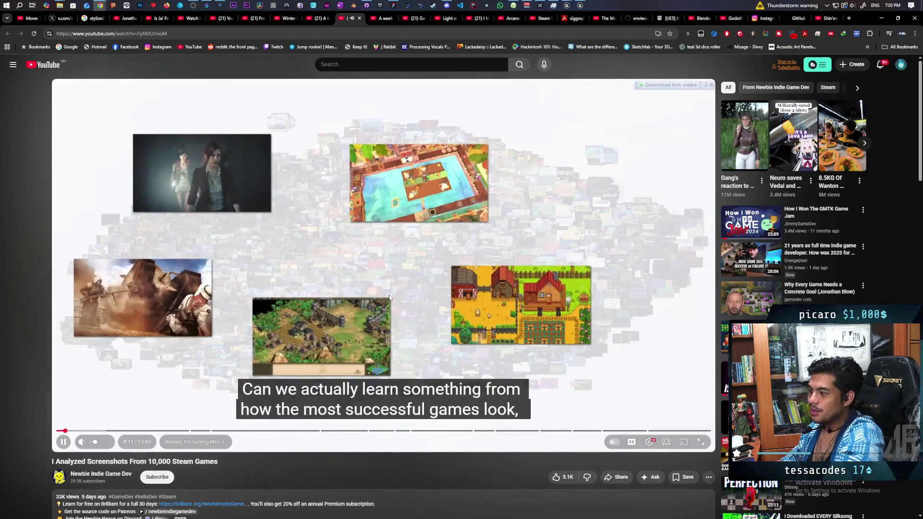
Step: Pause the Steam screenshots video at 0:12, then resume playing from there
left_click(390, 298)
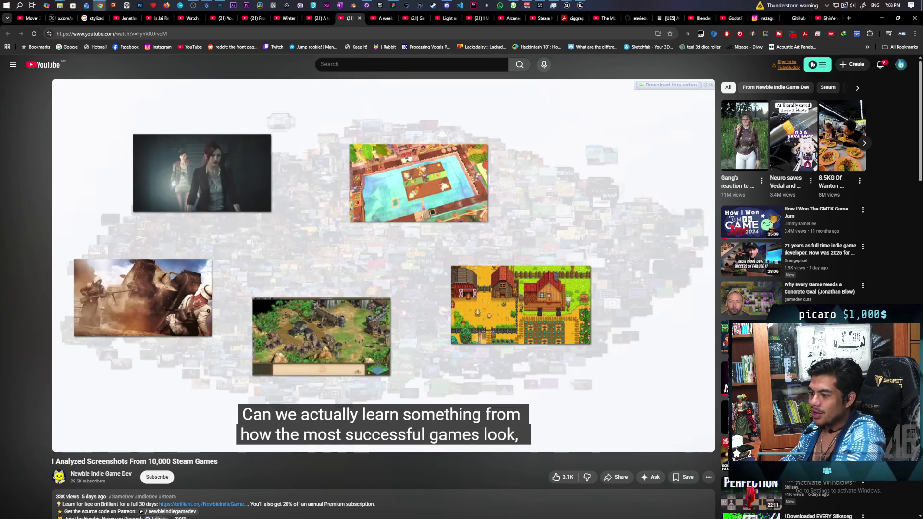
mouse_move(377, 269)
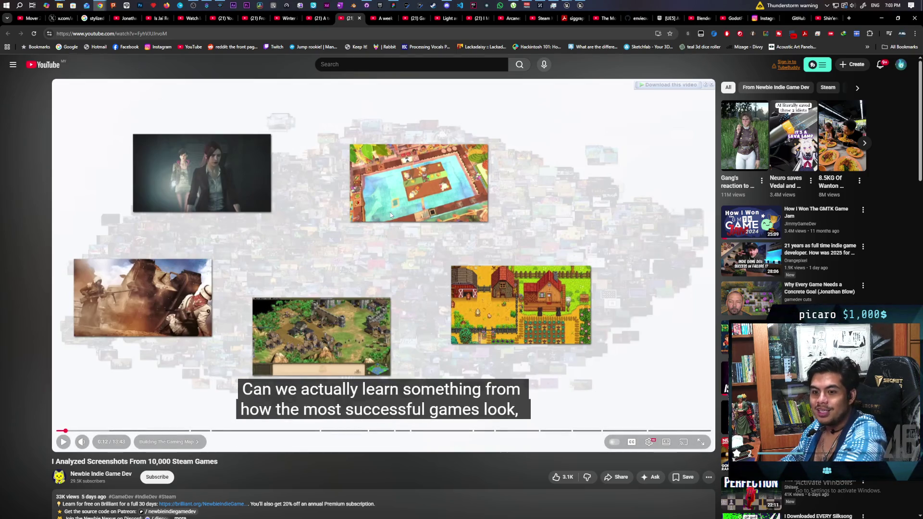
left_click(384, 249)
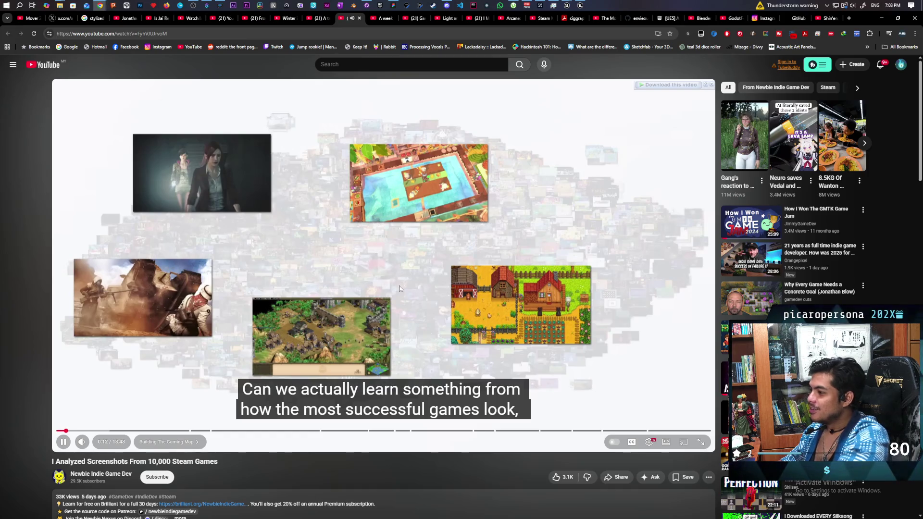